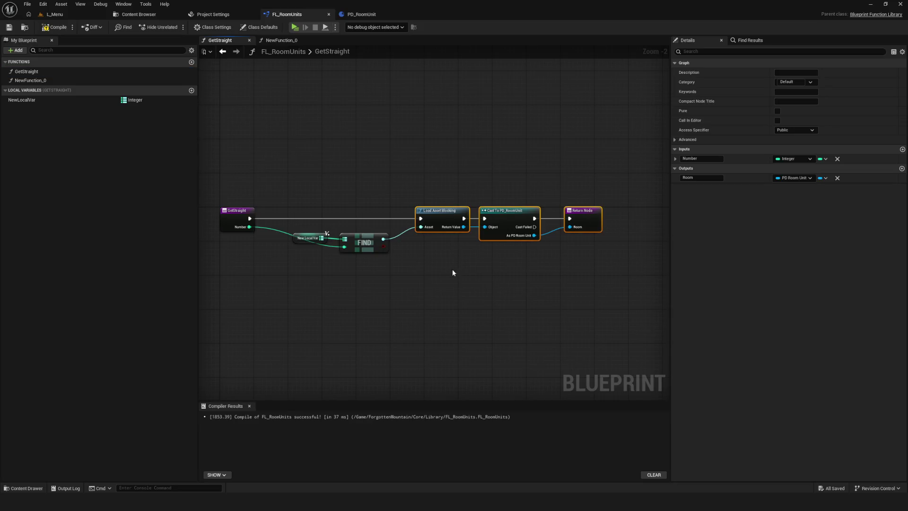
Select the Cast To PD_RoomUnit and Return nodes and recompile FL_RoomUnits.
mouse_move(524, 179)
mouse_down()
mouse_move(591, 236)
mouse_move(583, 211)
mouse_move(614, 213)
mouse_move(605, 215)
mouse_up()
scroll(516, 232, down, 1)
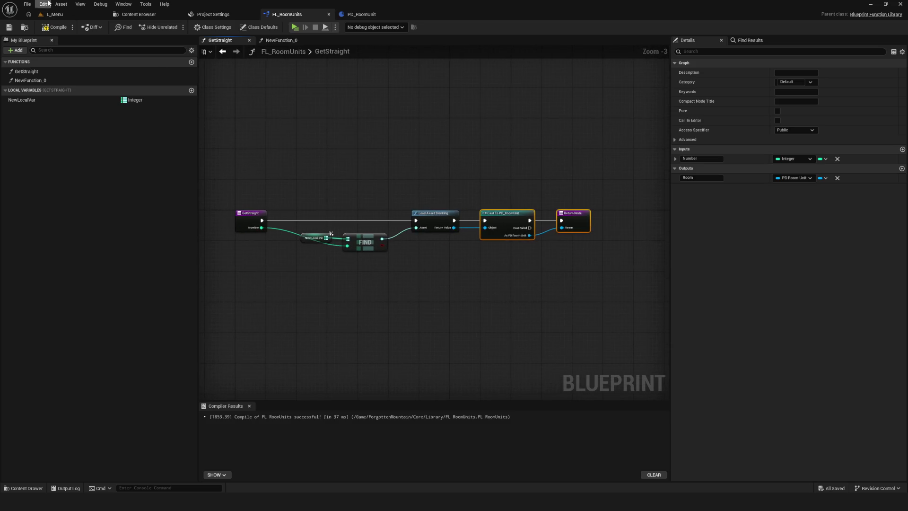
click(55, 27)
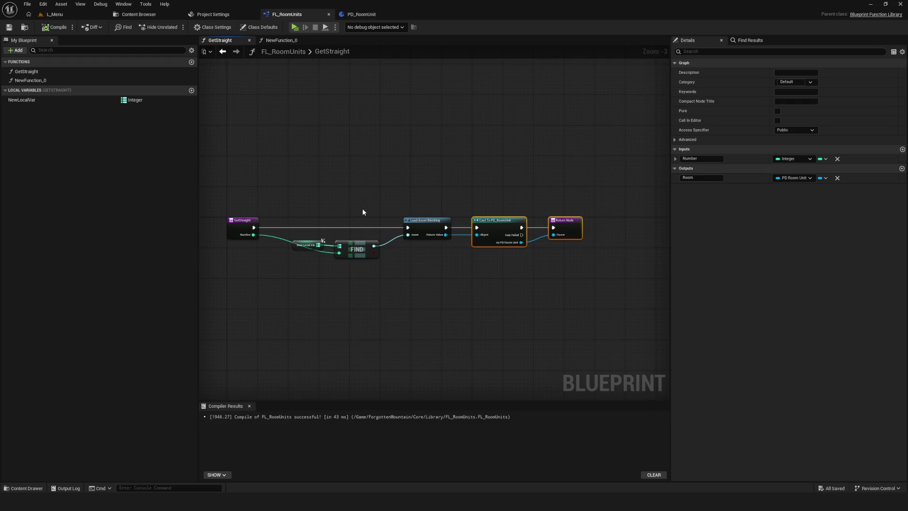
scroll(356, 236, up, 1)
scroll(390, 204, down, 4)
scroll(390, 203, up, 3)
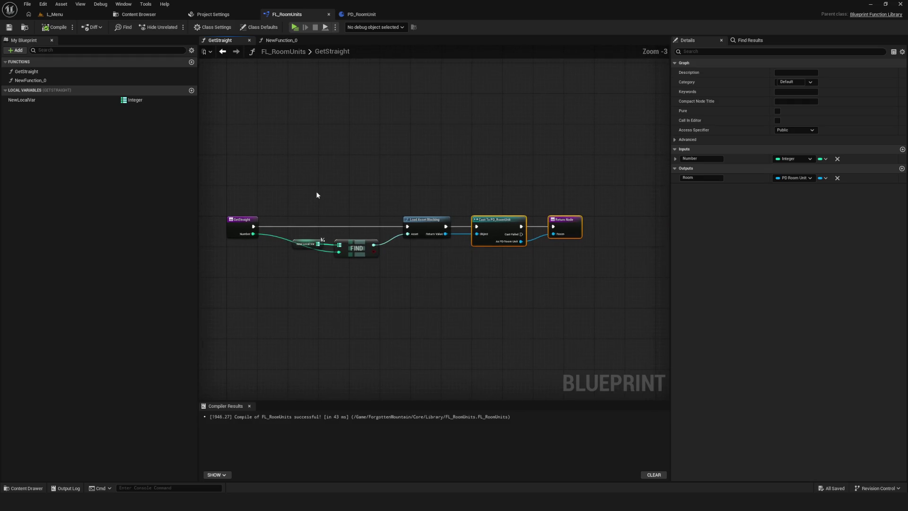
Open the GetStraight function and check its Room output's type options.
click(27, 72)
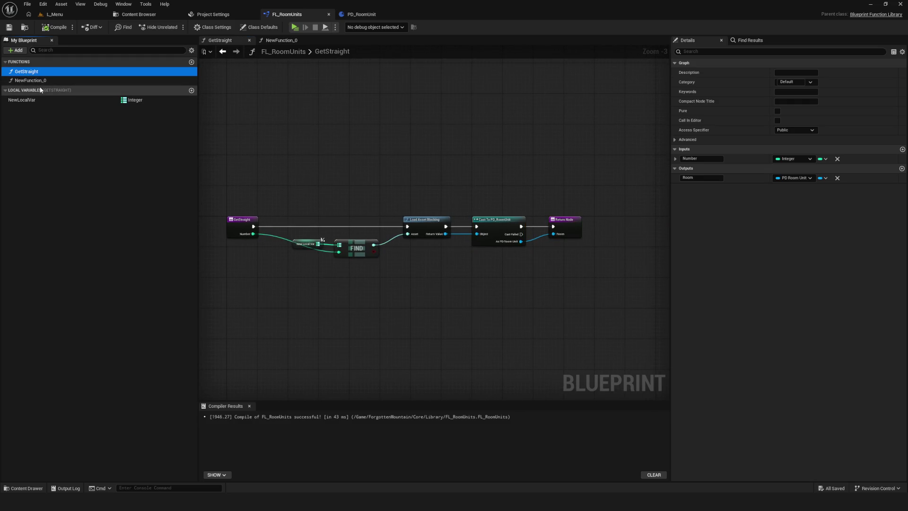
mouse_move(114, 104)
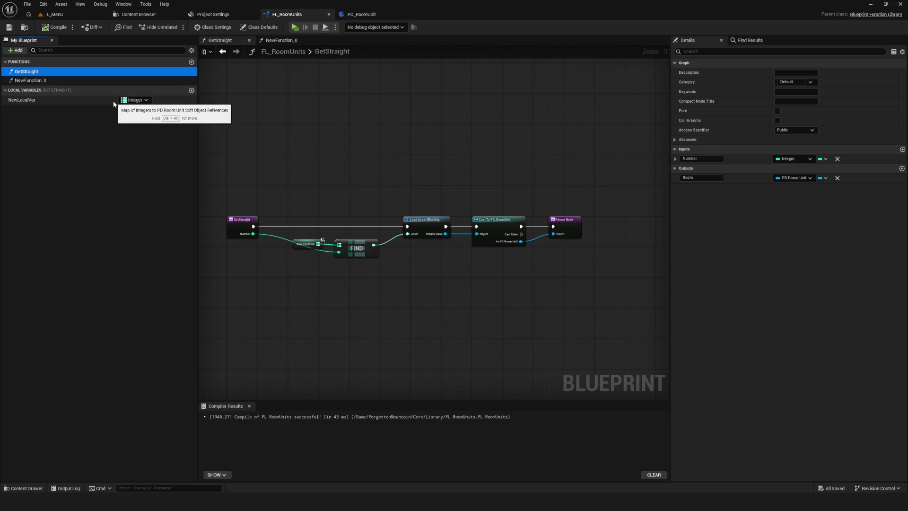
scroll(568, 265, up, 3)
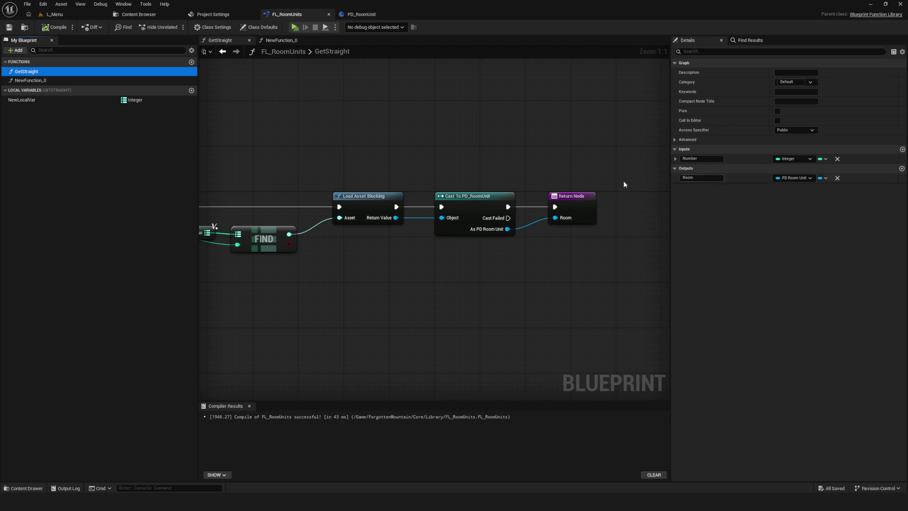
drag(459, 204, 465, 198)
click(811, 176)
click(813, 175)
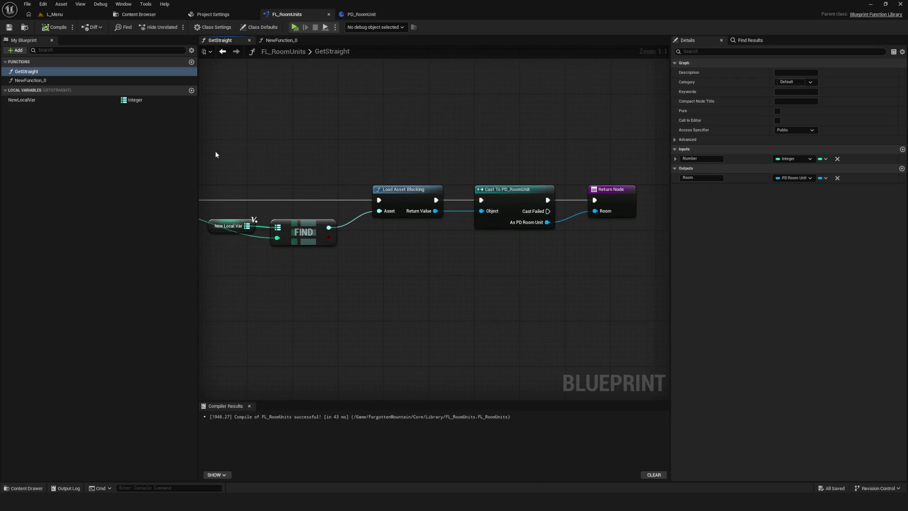
Inspect the NewLocalVar map's properties, then select the GetStraight function.
click(29, 100)
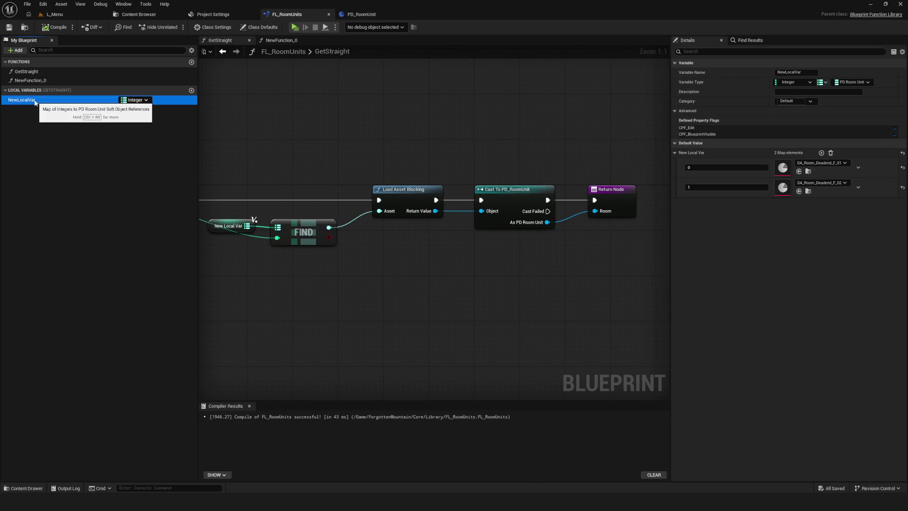
click(28, 100)
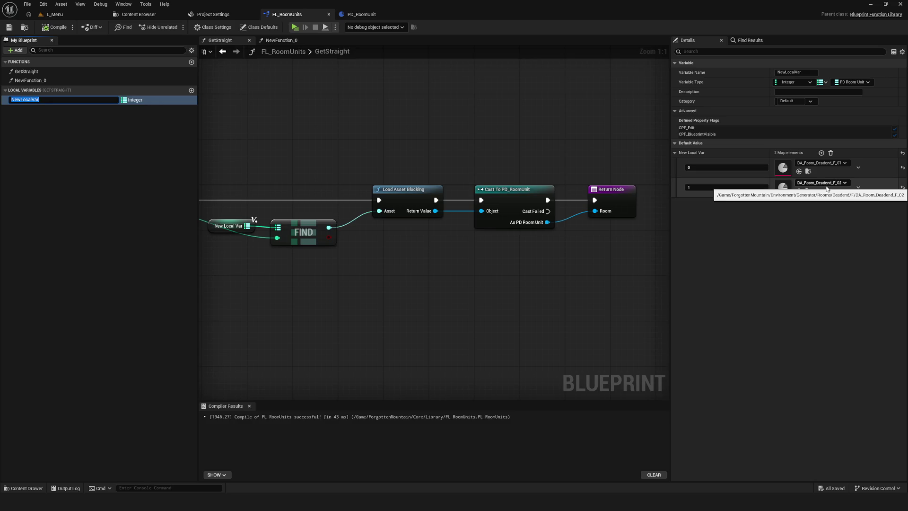
click(43, 72)
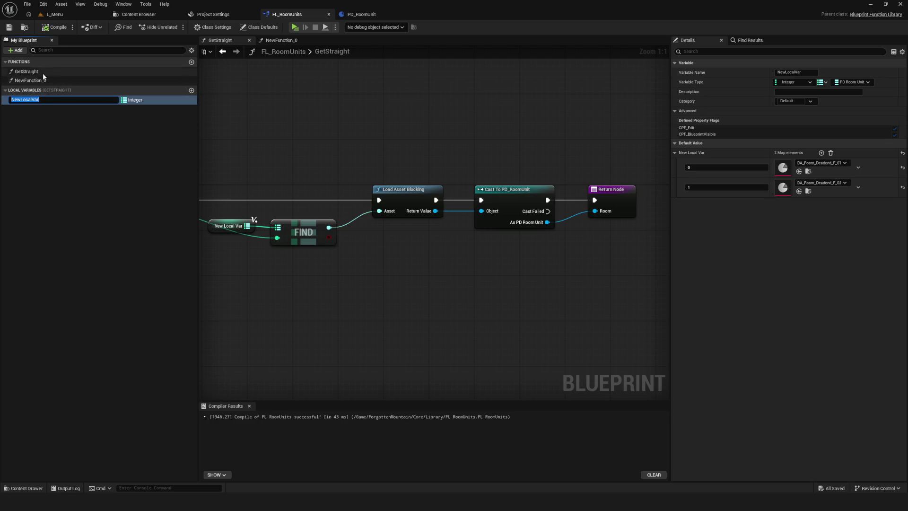
Rename the GetStraight function to GetDeadEndF.
click(24, 73)
text(GetDeadEndF)
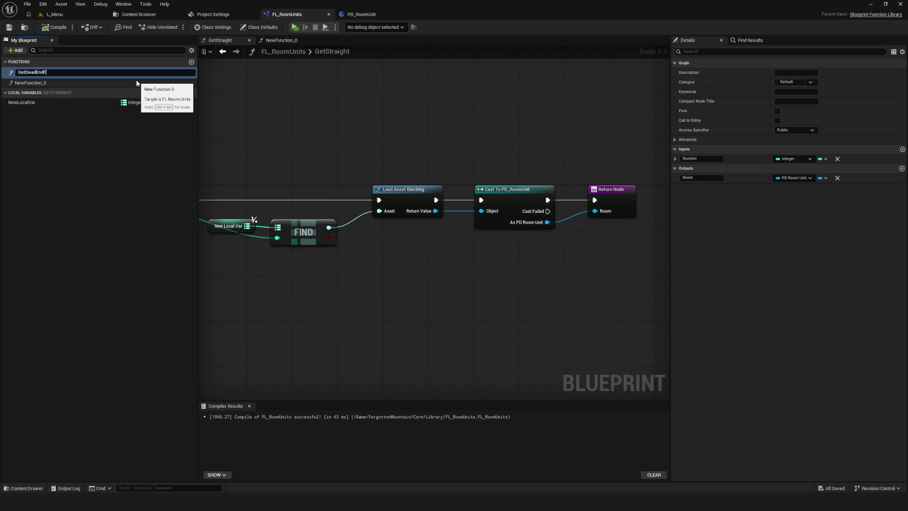
key(Return)
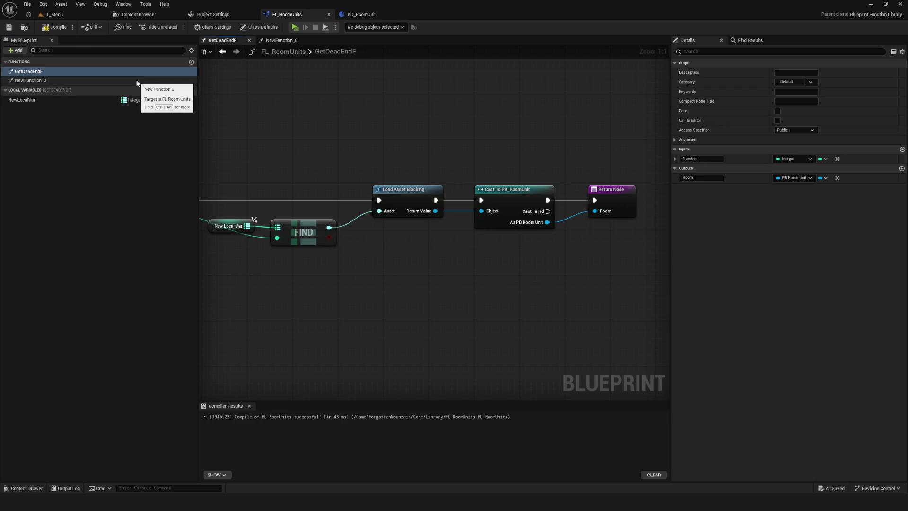
Widen the Details panel, check the Number input and NewLocalVar's map entries, then frame the graph.
click(89, 72)
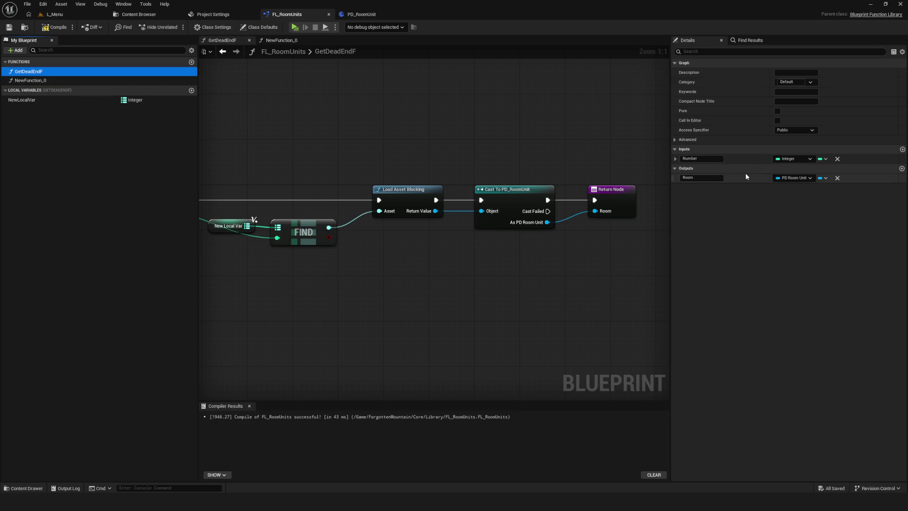
drag(668, 158, 378, 158)
click(384, 159)
click(384, 160)
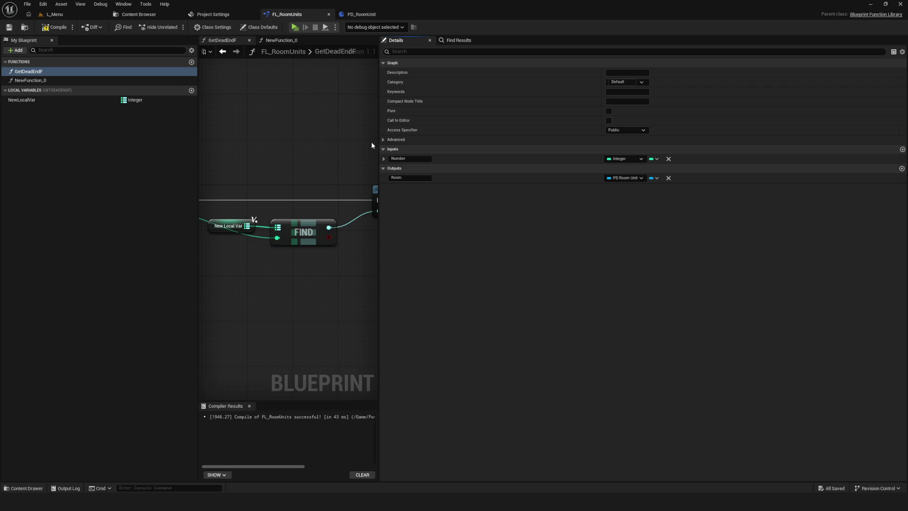
click(52, 101)
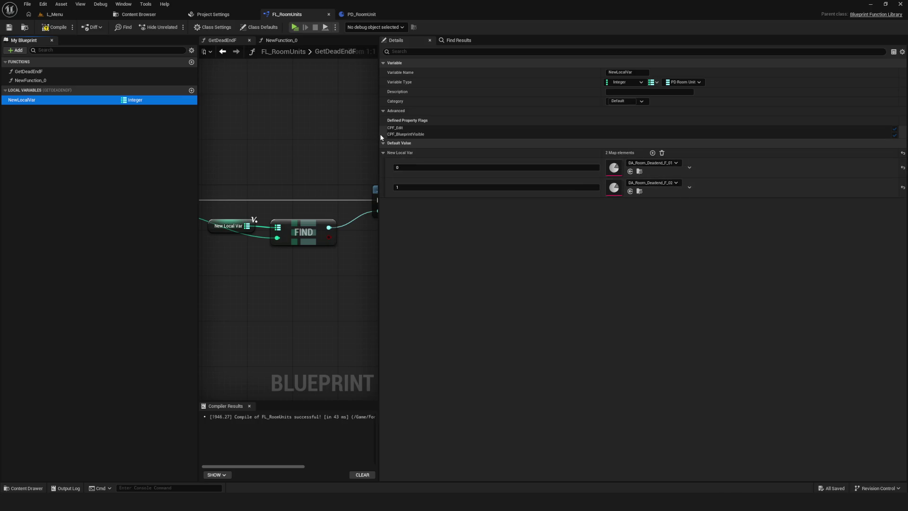
drag(381, 137, 766, 178)
key(Home)
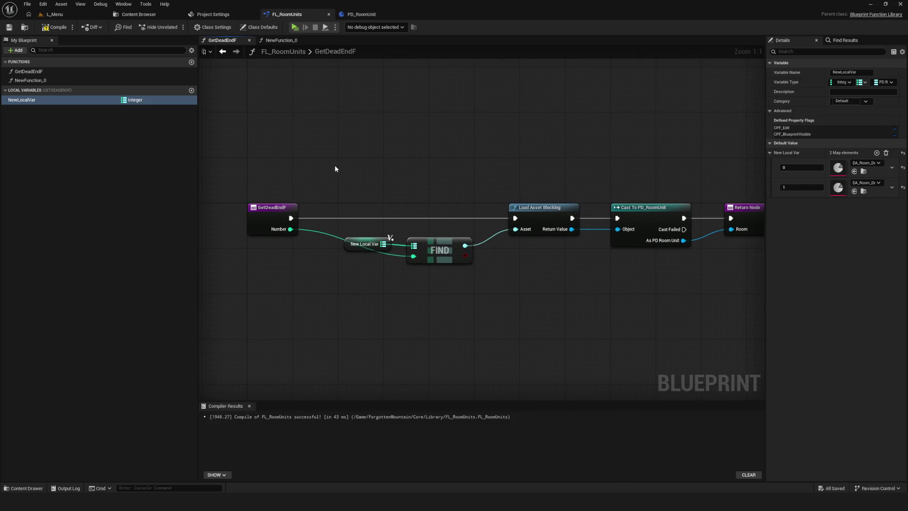
Duplicate GetDeadEndF as GetDeadEndB and move it above NewFunction_0 in the list.
right_click(62, 71)
click(78, 89)
click(55, 89)
key(BackSpace)
key(BackSpace)
key(BackSpace)
text(B)
key(Return)
drag(37, 92, 40, 78)
click(41, 81)
Open the NewFunction_0 graph and place a GetDeadEndB call in it.
click(398, 159)
click(58, 90)
click(64, 144)
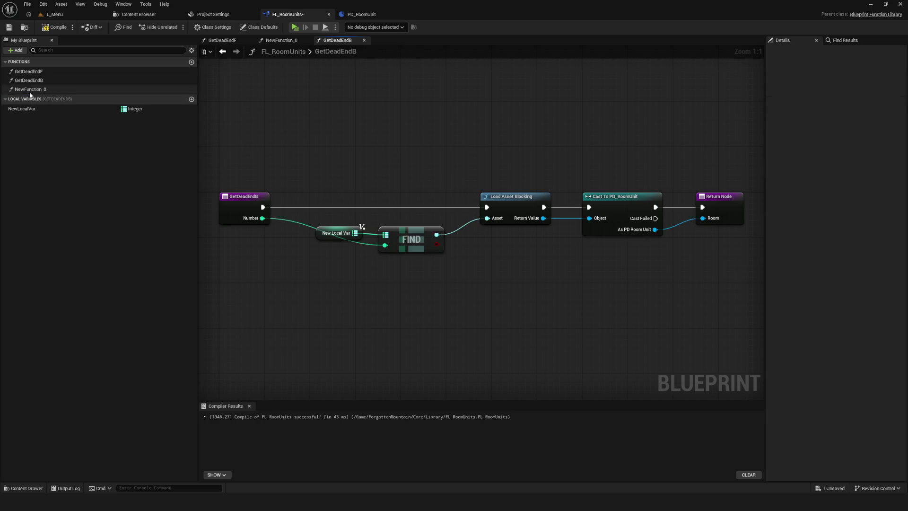
double_click(30, 90)
scroll(455, 218, down, 4)
scroll(455, 217, up, 4)
mouse_move(558, 225)
mouse_down()
mouse_move(464, 229)
mouse_move(565, 211)
mouse_move(672, 142)
mouse_up()
mouse_move(29, 80)
mouse_down()
mouse_move(711, 240)
mouse_move(680, 212)
mouse_move(622, 229)
mouse_up()
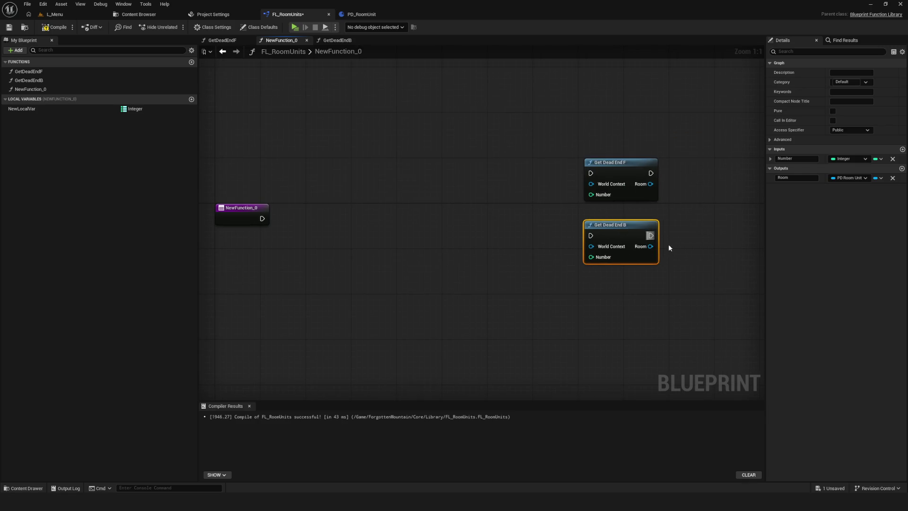
Add an output named Room to NewFunction_0.
drag(670, 248, 541, 249)
drag(546, 115, 514, 182)
mouse_move(446, 235)
mouse_down()
mouse_move(592, 211)
mouse_move(529, 217)
mouse_move(549, 211)
mouse_up()
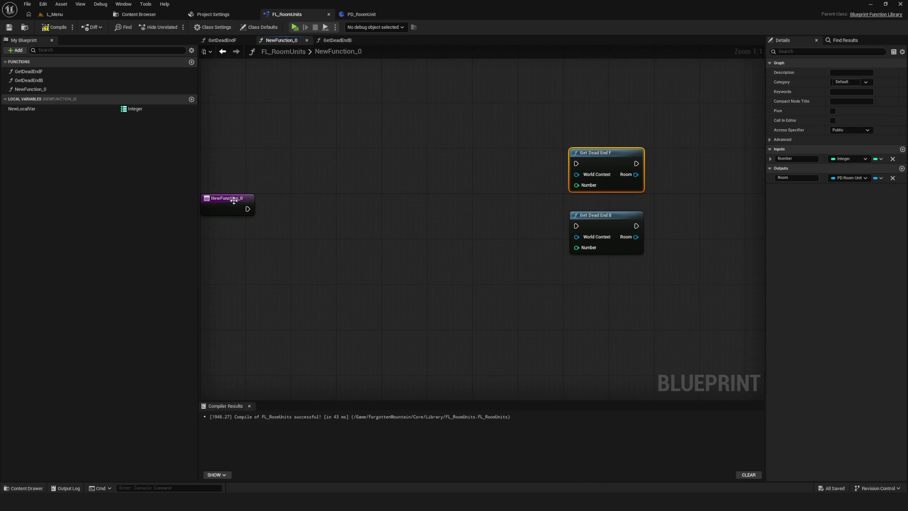
click(233, 201)
click(902, 187)
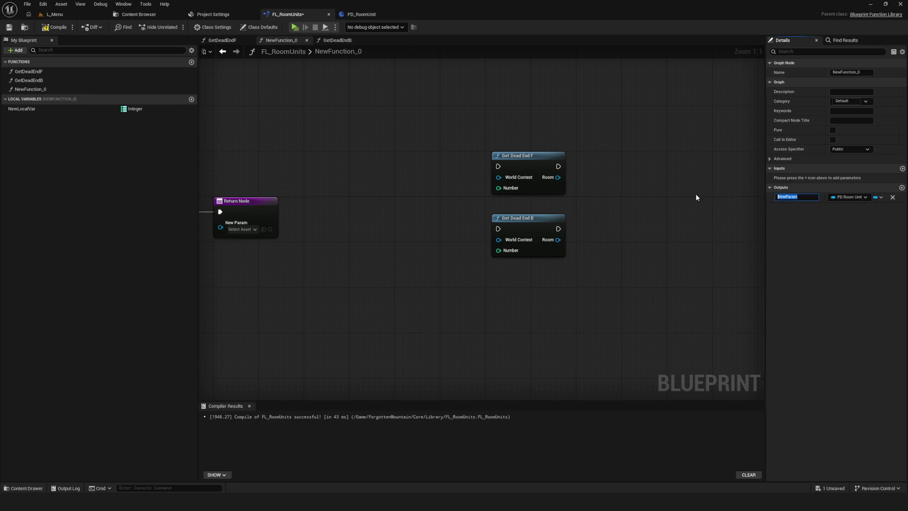
text(Room)
click(740, 180)
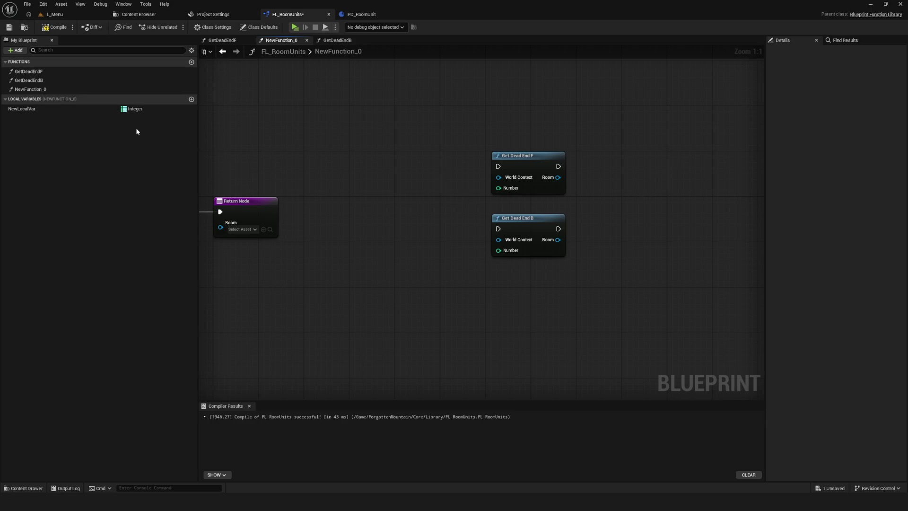
Move the Return Node beside the calls and wire Get Dead End F into it.
drag(572, 185, 455, 177)
click(100, 110)
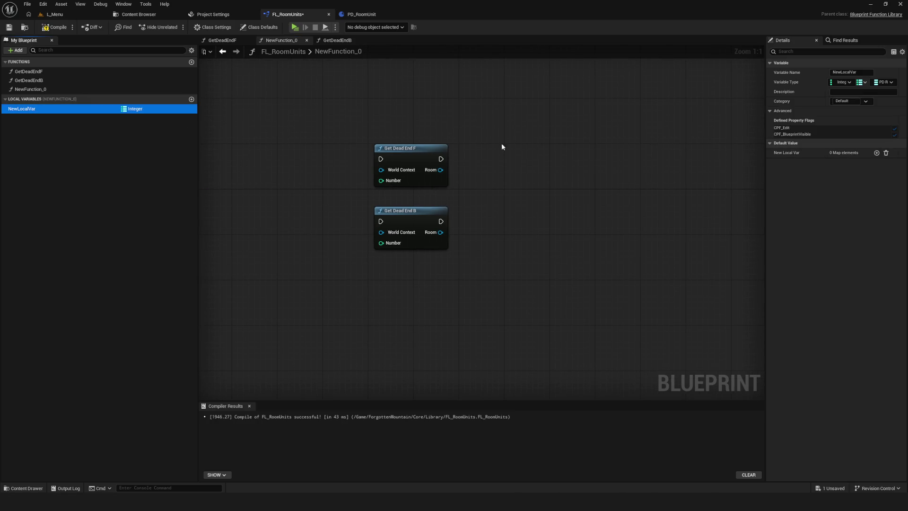
double_click(28, 89)
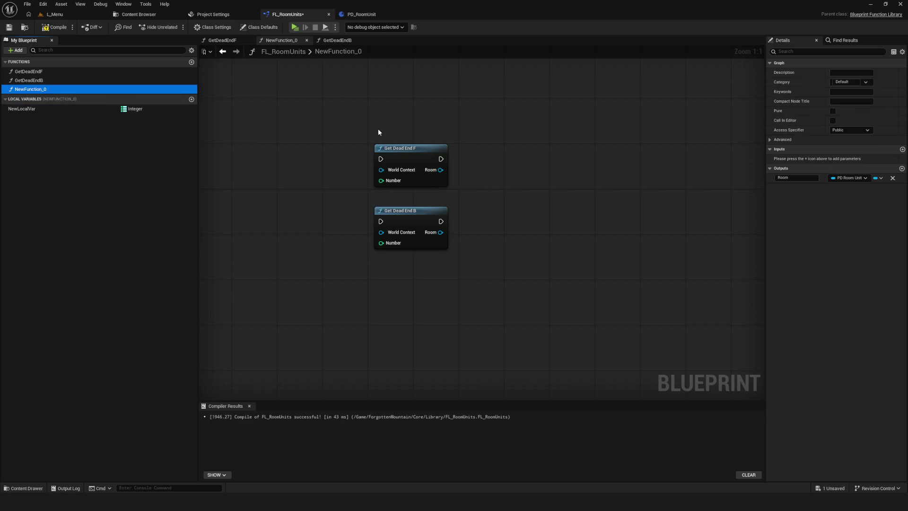
click(430, 212)
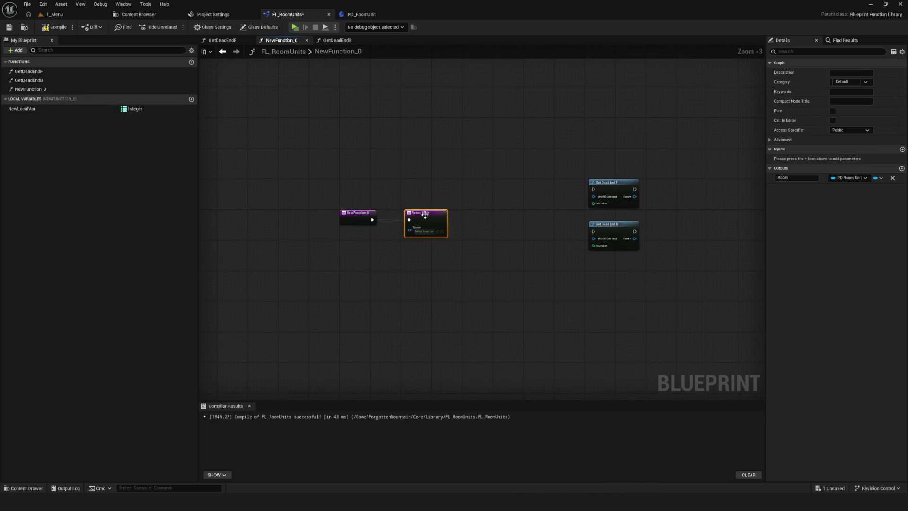
scroll(668, 178, up, 3)
mouse_move(430, 212)
mouse_down()
mouse_move(668, 178)
mouse_move(708, 192)
mouse_move(686, 186)
mouse_up()
mouse_move(618, 194)
mouse_down()
mouse_move(679, 187)
mouse_move(670, 194)
mouse_move(680, 213)
mouse_up()
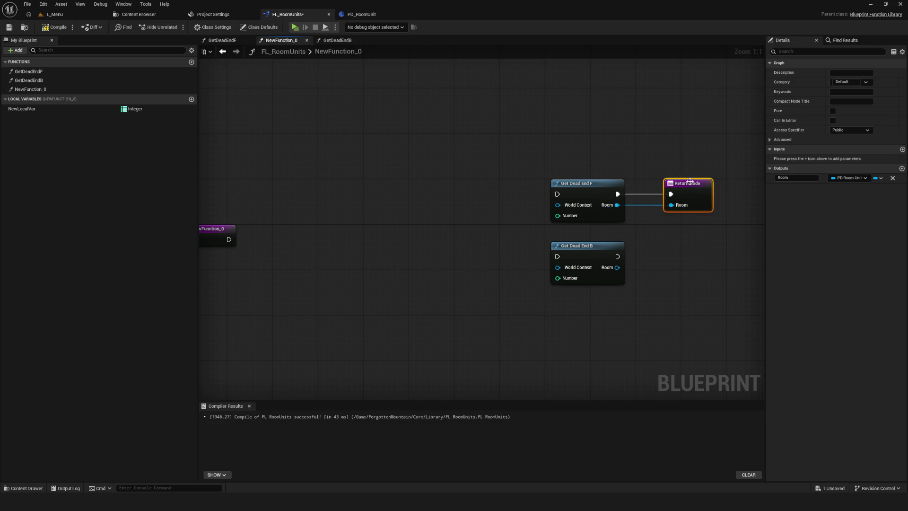
Duplicate the Return Node, wire Get Dead End B into it, and rearrange the four nodes.
key(ctrl+d)
mouse_move(618, 256)
mouse_down()
mouse_move(666, 262)
mouse_move(665, 273)
mouse_up()
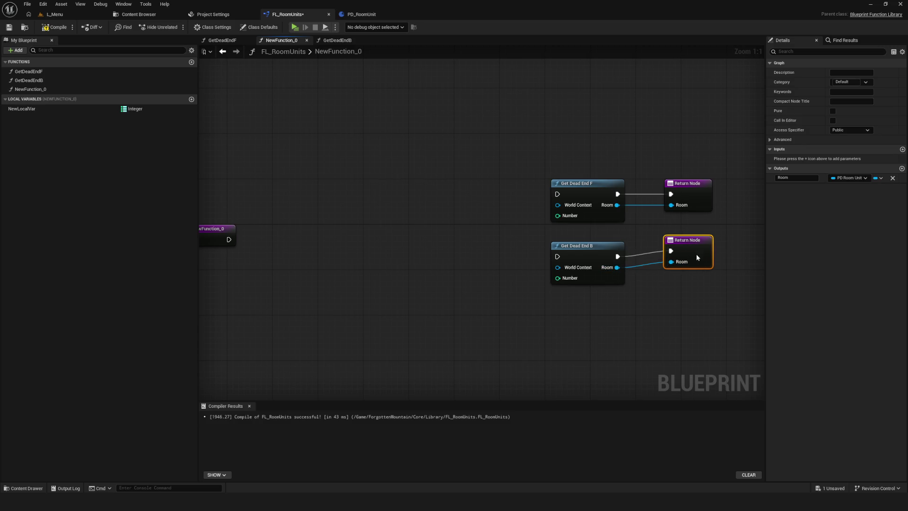
key(Home)
scroll(333, 130, up, 2)
drag(375, 138, 552, 263)
mouse_move(430, 177)
mouse_down()
mouse_move(583, 180)
mouse_move(508, 172)
mouse_move(534, 254)
mouse_up()
scroll(481, 190, down, 5)
scroll(478, 185, up, 1)
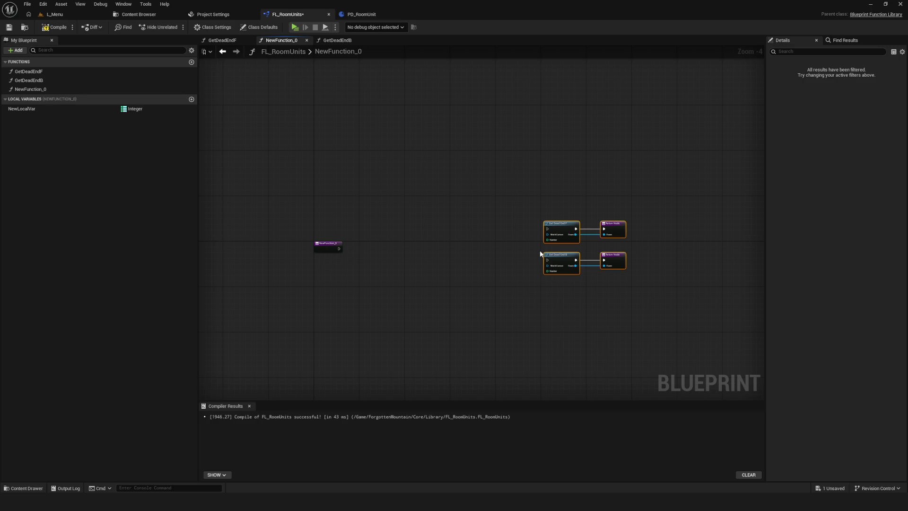
Save the library and rename GetDeadEndF to GetDeadendF.
scroll(596, 265, up, 4)
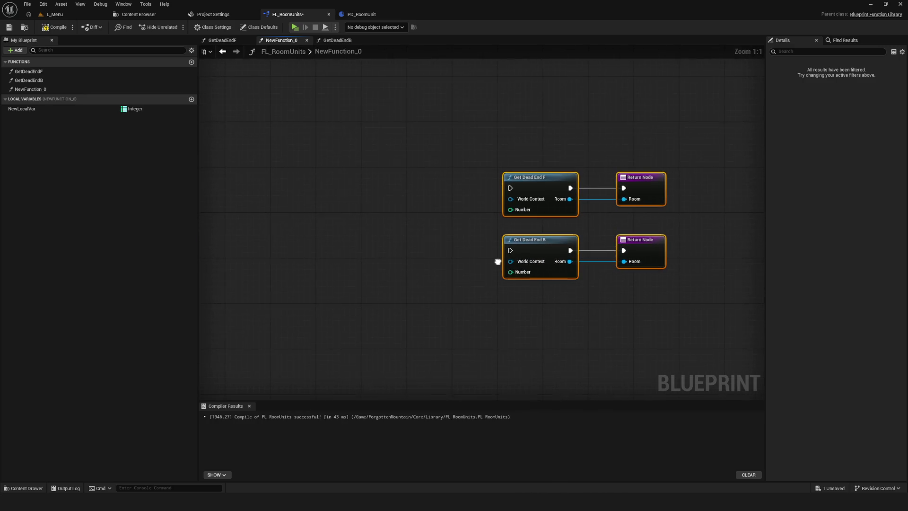
key(ctrl+s)
drag(422, 264, 389, 275)
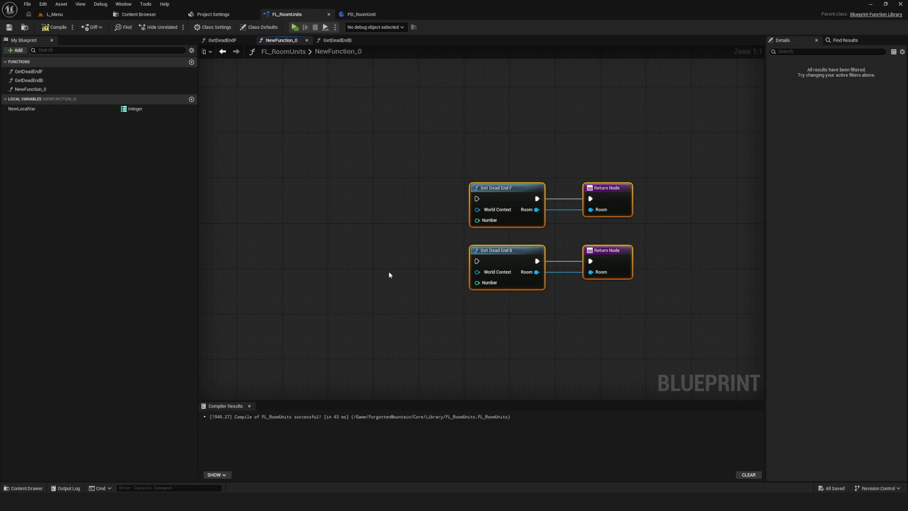
click(37, 72)
click(38, 72)
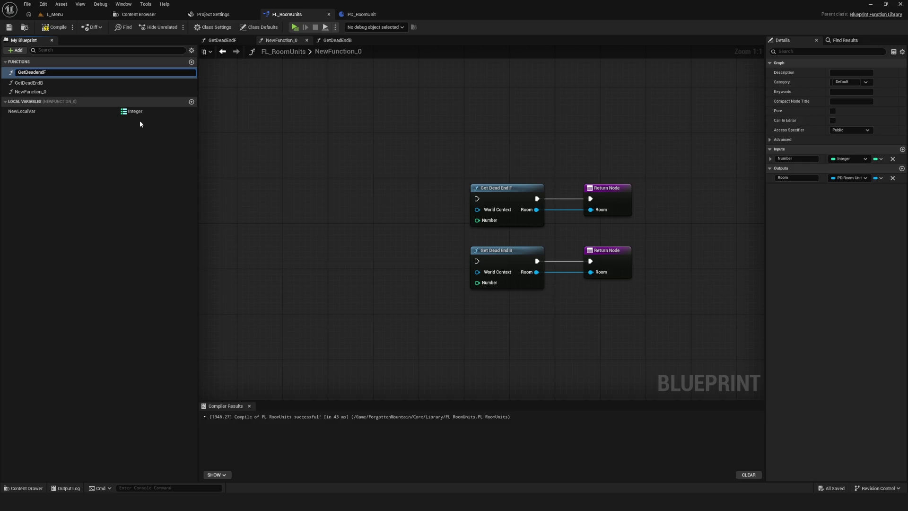
key(Return)
Rename GetDeadEndB to GetDeadendB and save the library.
click(35, 81)
click(36, 82)
click(36, 81)
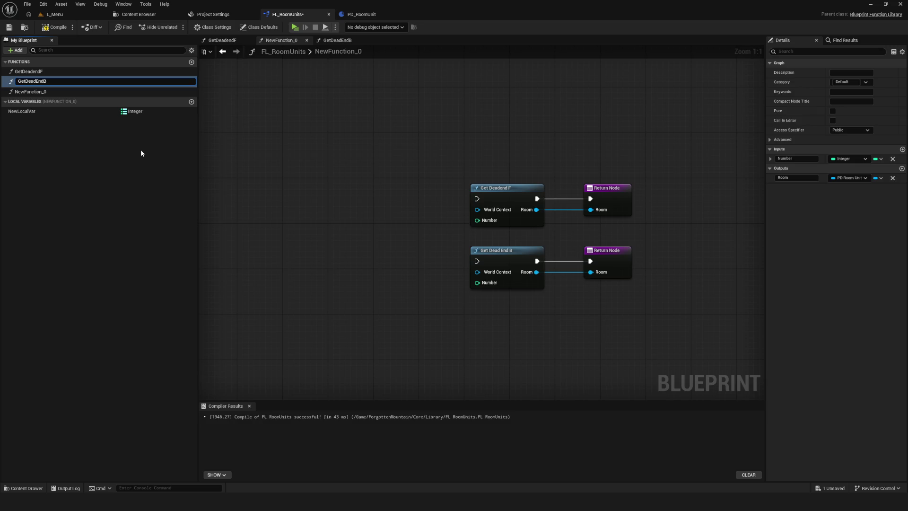
key(BackSpace)
text(e)
key(Return)
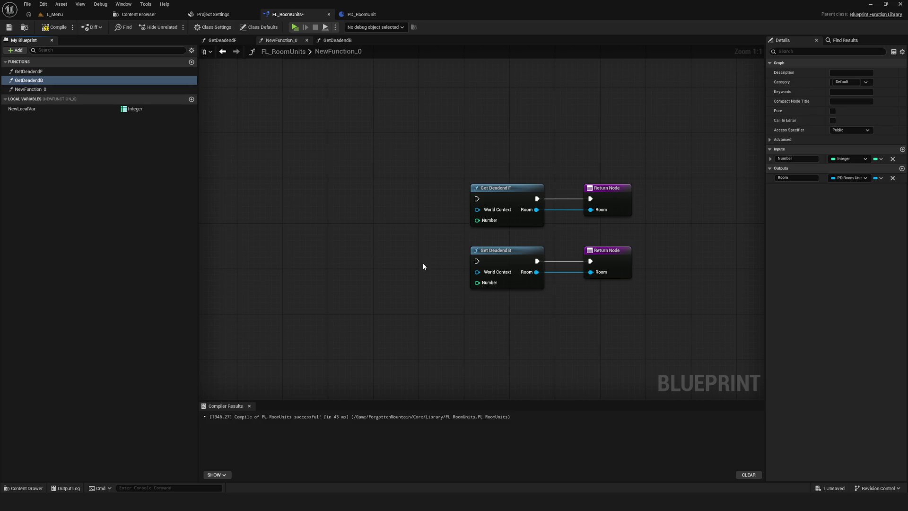
key(ctrl+s)
Frame the graph around NewFunction_0's entry node.
scroll(465, 246, down, 8)
key(Home)
drag(487, 239, 465, 231)
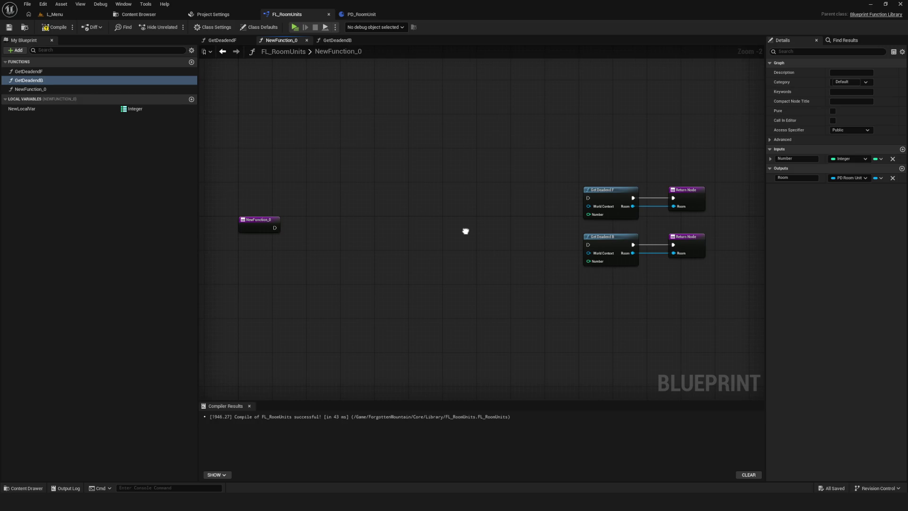
drag(465, 231, 468, 233)
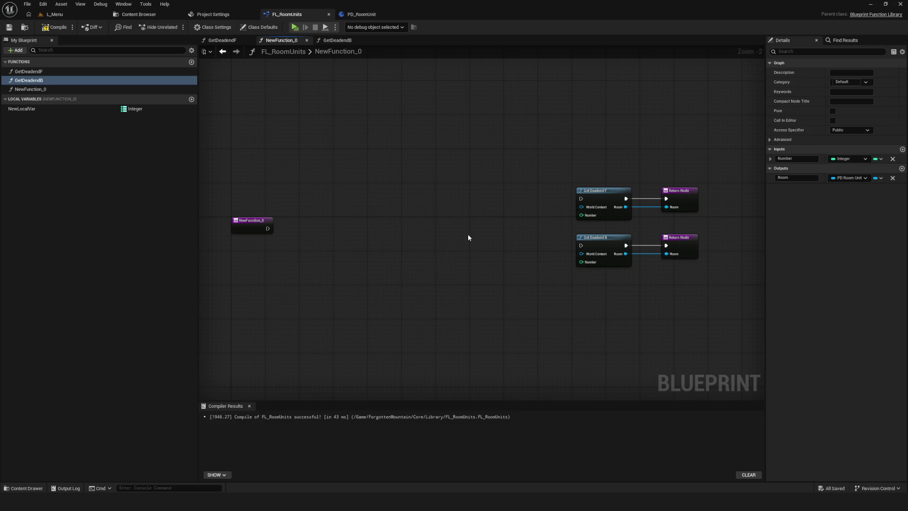
Feed Get Deadend F's Number from a Random Integer in Range node with Max 1.
scroll(468, 238, up, 2)
mouse_move(618, 208)
mouse_down()
mouse_move(599, 228)
mouse_move(510, 219)
mouse_up()
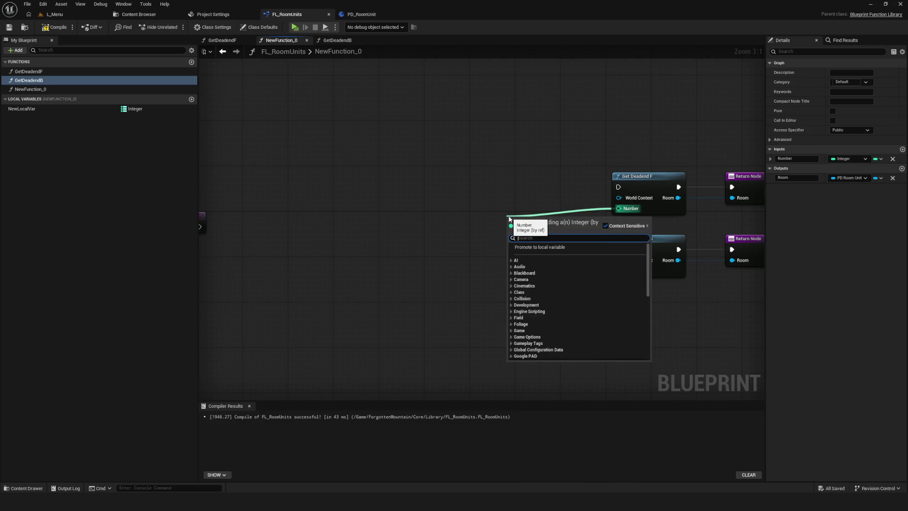
text(random)
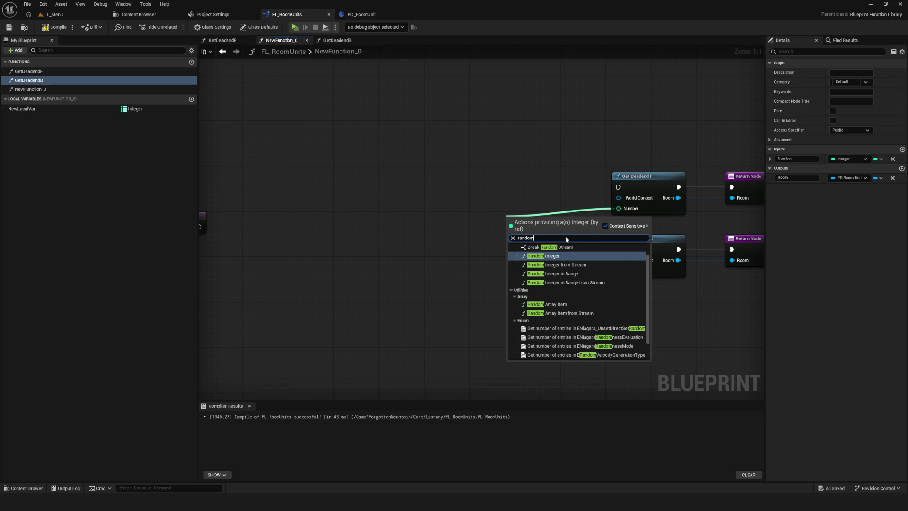
click(575, 273)
mouse_move(534, 216)
mouse_down()
mouse_move(563, 196)
mouse_move(549, 201)
mouse_up()
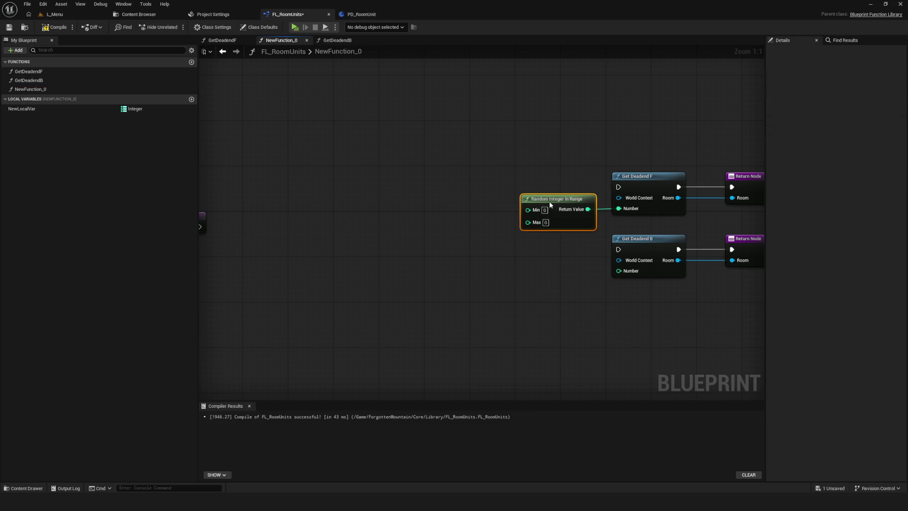
click(546, 223)
text(1)
click(568, 244)
Copy the random node and paste it to feed Get Deadend B's Number.
click(559, 199)
key(ctrl+c)
key(ctrl+v)
mouse_move(573, 267)
mouse_down()
mouse_move(556, 267)
mouse_move(625, 273)
mouse_move(564, 262)
mouse_up()
Move the lower random, Get Deadend B and return nodes further down.
scroll(443, 219, down, 6)
scroll(500, 225, up, 5)
drag(308, 284, 547, 243)
mouse_move(408, 218)
mouse_down()
mouse_move(407, 259)
mouse_move(570, 244)
mouse_move(520, 253)
mouse_up()
scroll(627, 233, down, 6)
scroll(626, 233, up, 5)
Shift all six random, call and return nodes down together and save the library.
drag(512, 175, 550, 333)
click(463, 249)
drag(462, 249, 438, 247)
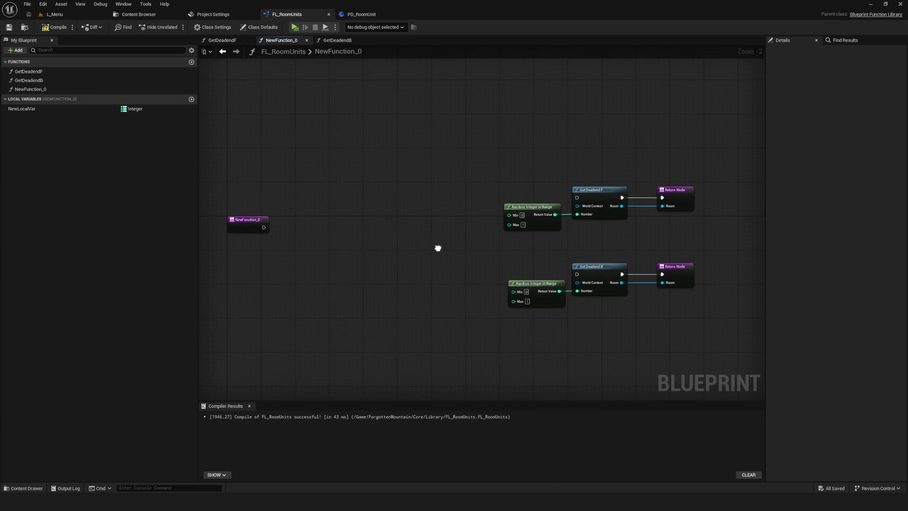
drag(429, 169, 695, 346)
drag(592, 193, 593, 230)
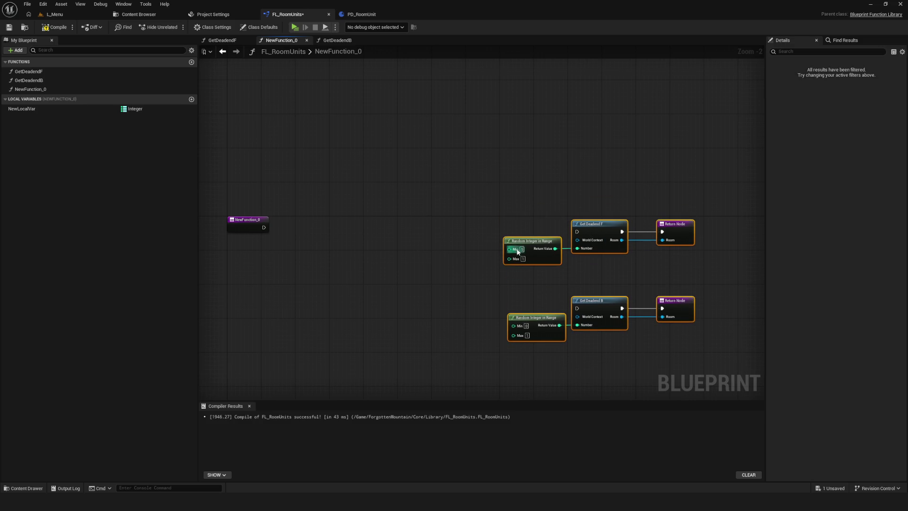
key(ctrl+s)
Reframe the graph and select the NewFunction_0 entry node.
scroll(593, 231, down, 1)
drag(486, 178, 724, 344)
mouse_move(620, 300)
mouse_down()
mouse_move(472, 214)
mouse_move(471, 243)
mouse_move(438, 235)
mouse_move(419, 245)
mouse_up()
drag(326, 192, 380, 211)
click(265, 189)
Add a NewFunction_0 input of type E Room Direction named RoomDirection.
click(902, 168)
click(858, 178)
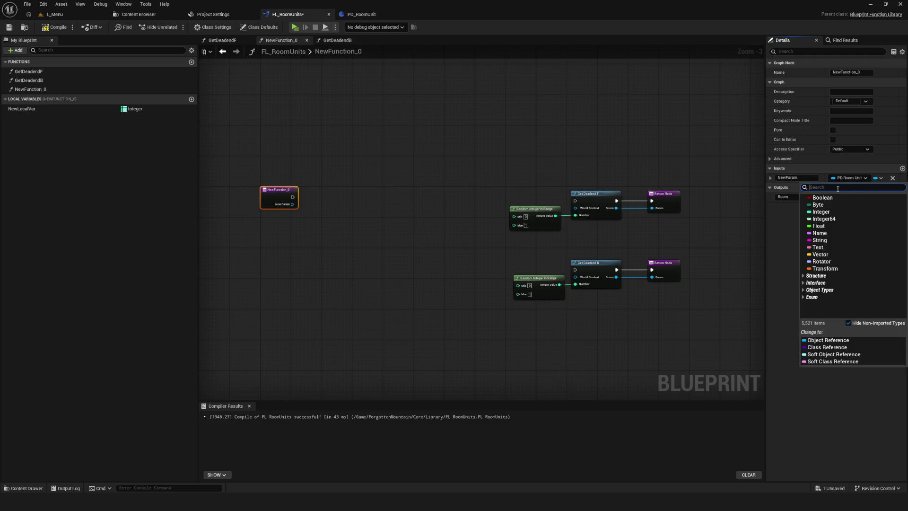
text(Direction)
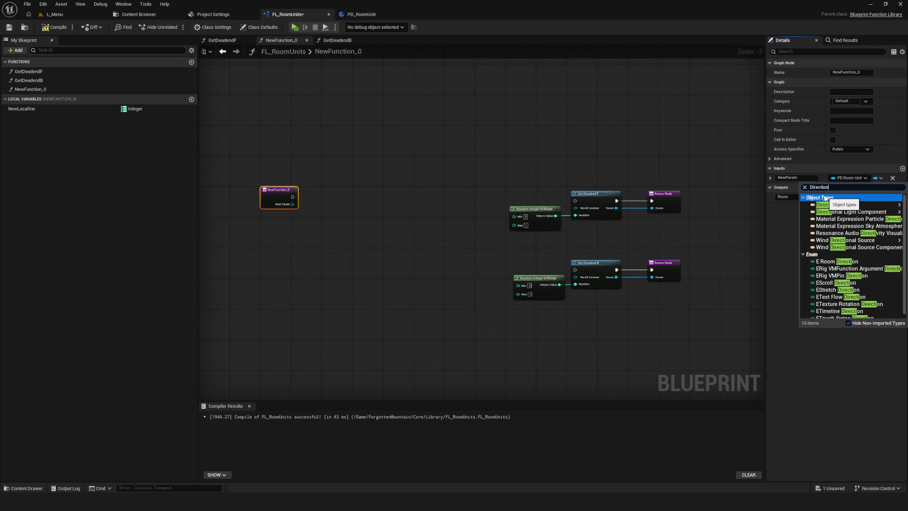
mouse_move(828, 206)
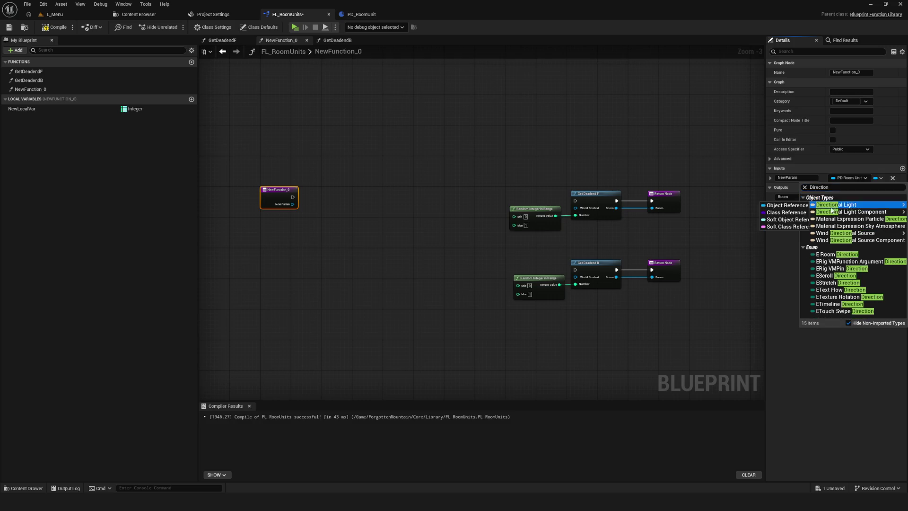
click(839, 256)
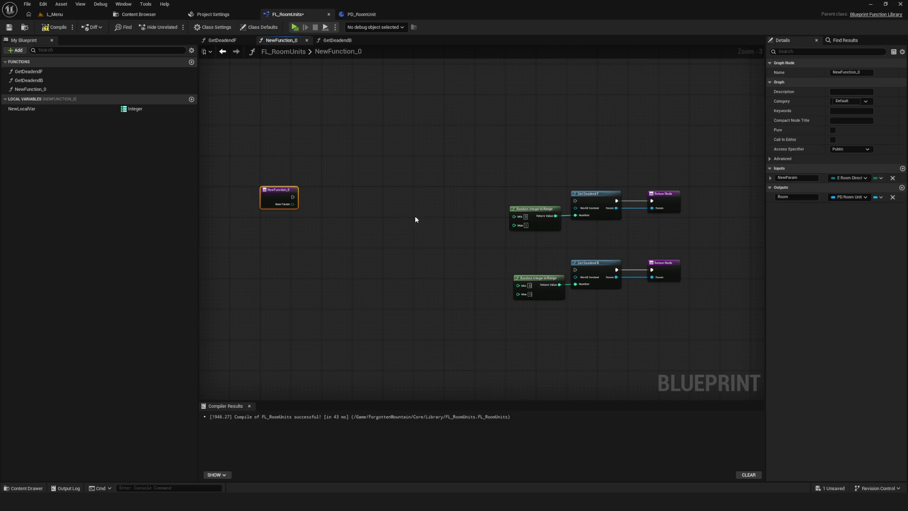
scroll(299, 203, up, 3)
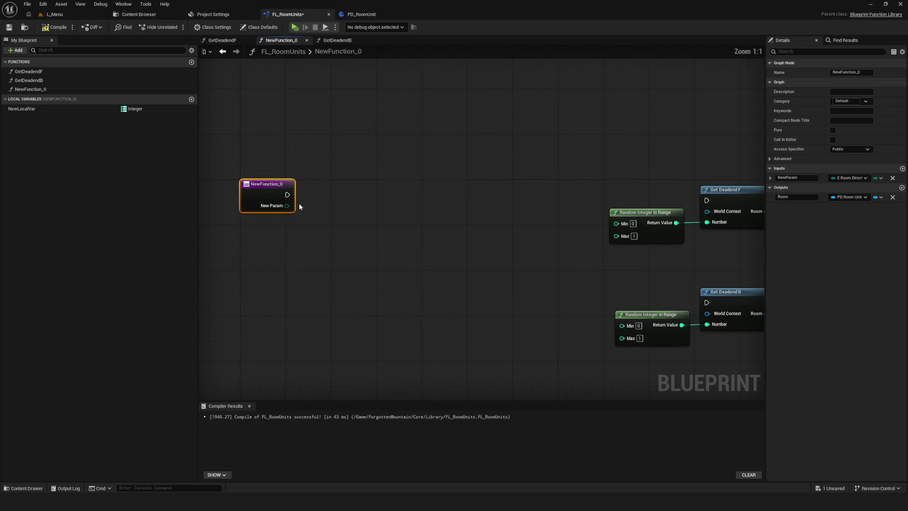
click(797, 178)
text(RoomDir)
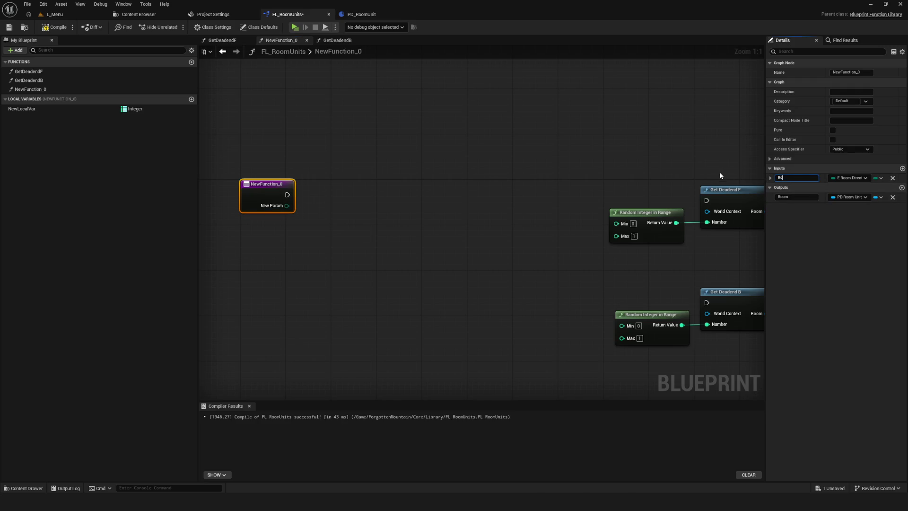
text(ection)
key(Return)
Create a Switch on E_RoomDirection node driven by the Room Direction input.
mouse_move(284, 185)
mouse_down()
mouse_move(386, 203)
mouse_move(241, 180)
mouse_up()
mouse_move(294, 206)
mouse_down()
mouse_move(359, 205)
mouse_move(396, 184)
mouse_move(432, 189)
mouse_move(385, 169)
mouse_up()
text(switch)
key(Return)
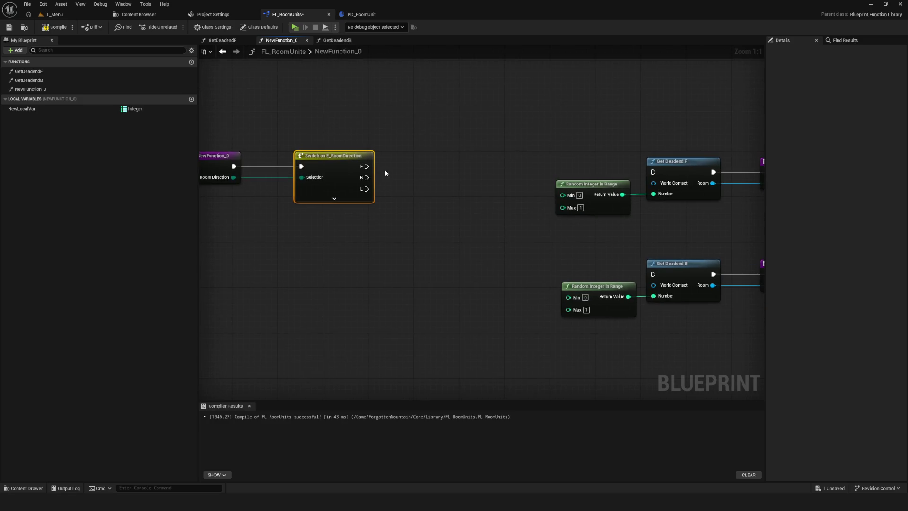
scroll(372, 217, down, 6)
scroll(421, 203, up, 5)
Route the switch's B output to Get Deadend B, pull the nodes closer, then save and compile.
mouse_move(422, 203)
mouse_down()
mouse_move(350, 208)
mouse_move(407, 208)
mouse_up()
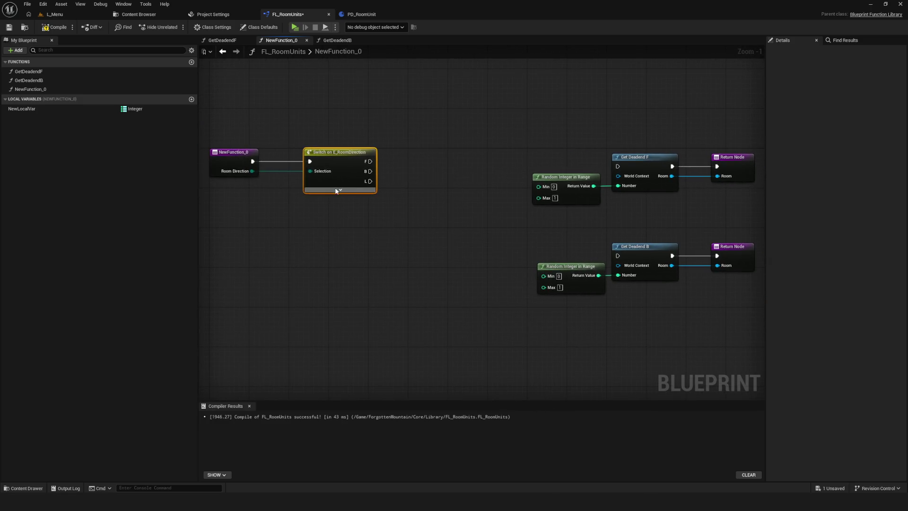
click(341, 190)
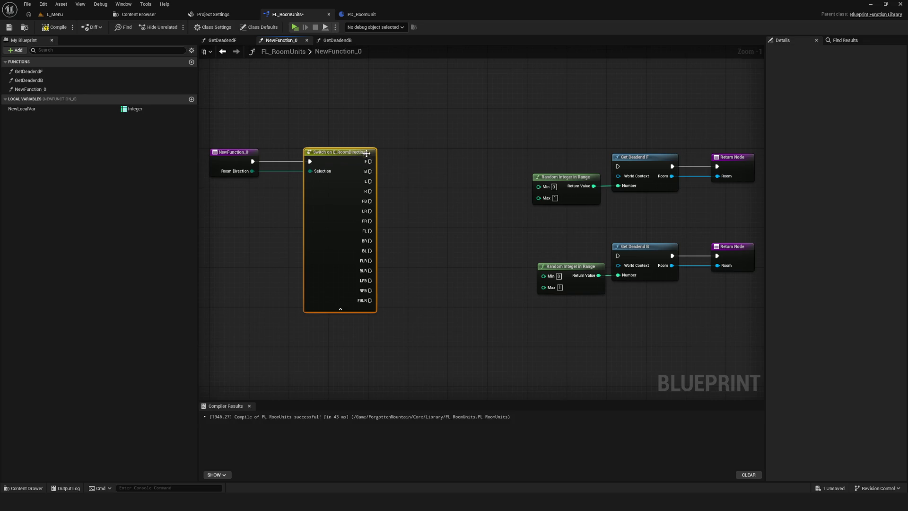
click(341, 309)
mouse_move(375, 170)
mouse_down()
mouse_move(299, 179)
mouse_move(542, 175)
mouse_up()
drag(294, 180, 541, 264)
drag(387, 220, 475, 202)
drag(531, 96, 731, 295)
drag(652, 152, 566, 150)
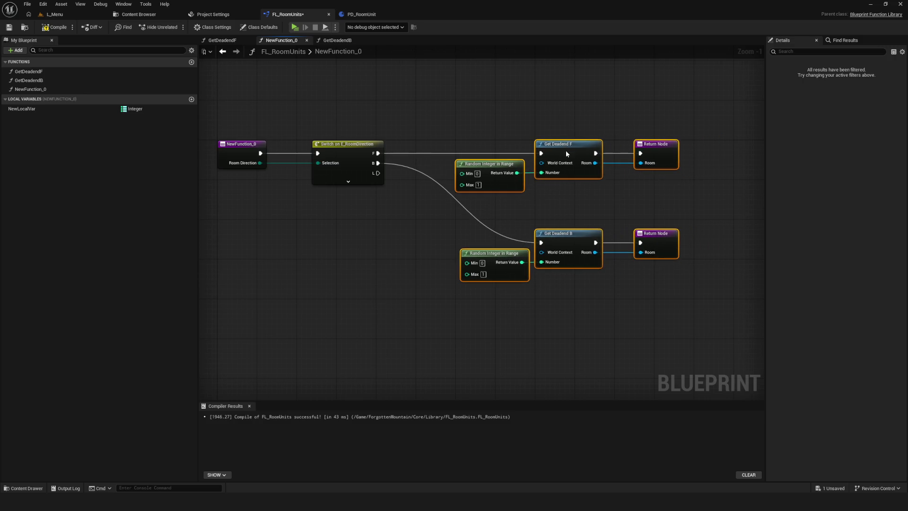
key(ctrl+s)
key(F7)
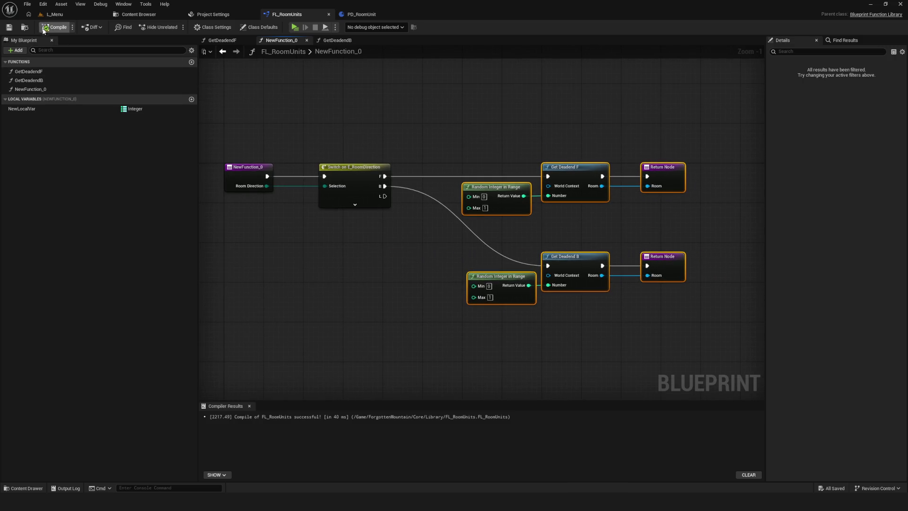
Rename NewFunction_0 to GetDeadend and save the library.
scroll(418, 221, down, 9)
scroll(418, 221, up, 11)
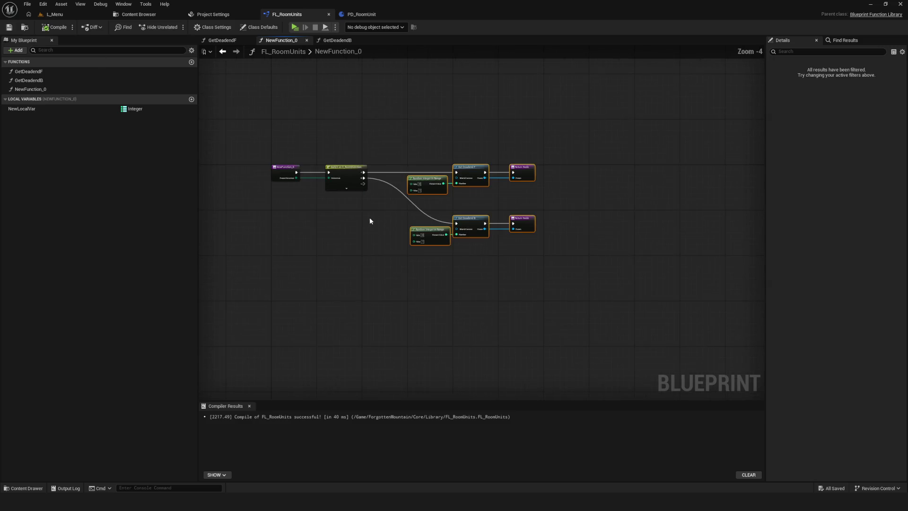
drag(271, 100, 386, 275)
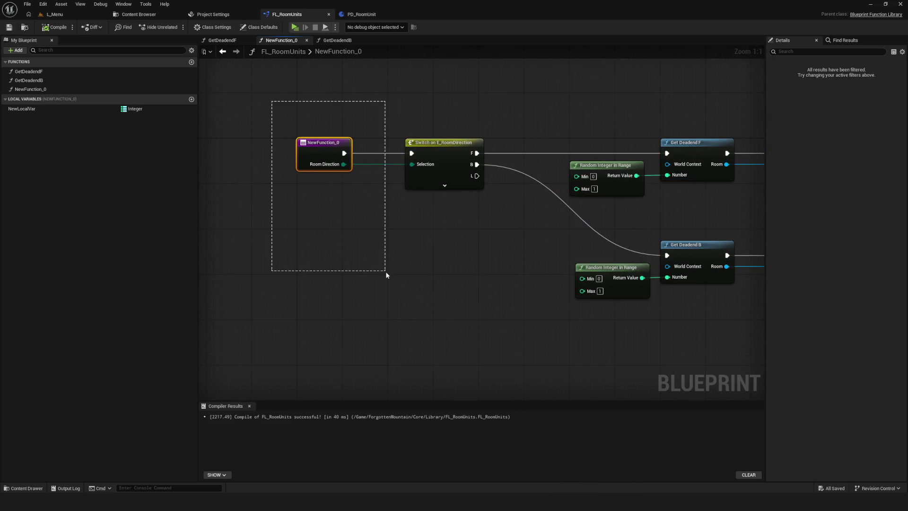
mouse_move(618, 261)
mouse_down()
mouse_move(478, 273)
mouse_move(538, 280)
mouse_up()
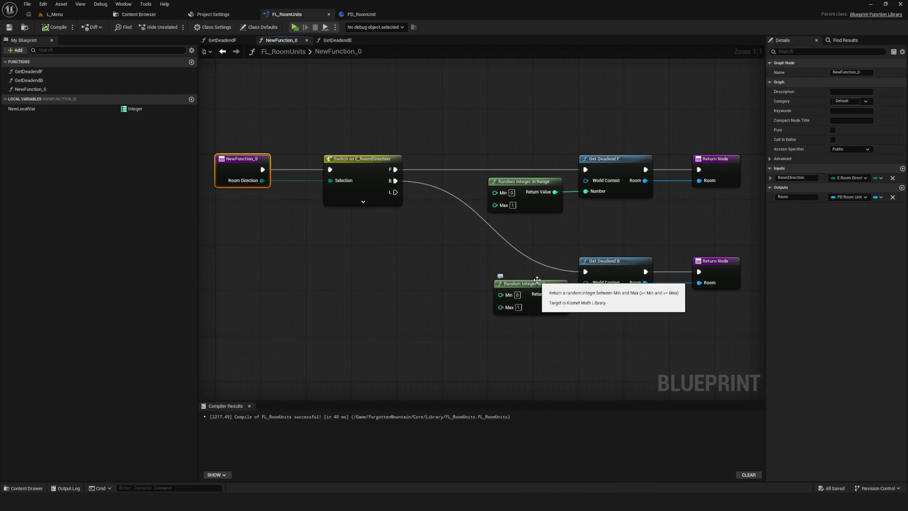
mouse_move(473, 275)
mouse_down()
mouse_move(454, 280)
mouse_move(463, 275)
mouse_up()
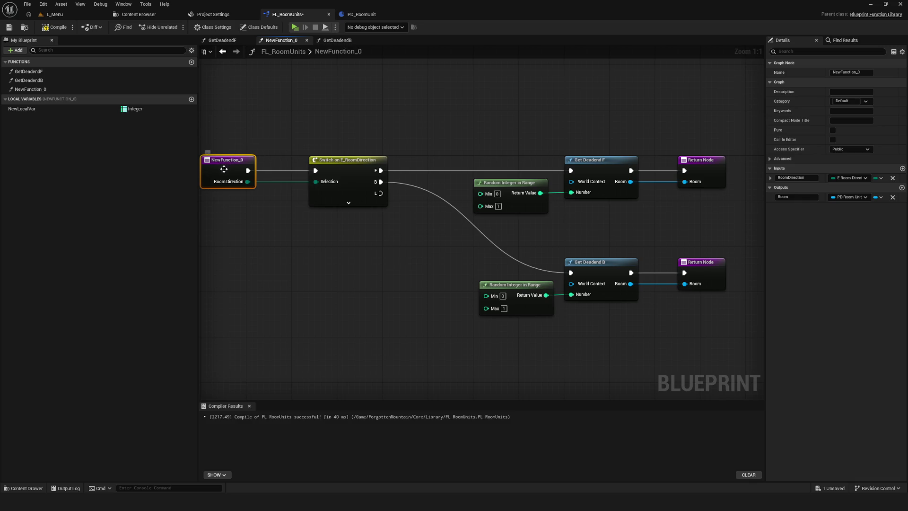
drag(223, 165, 366, 177)
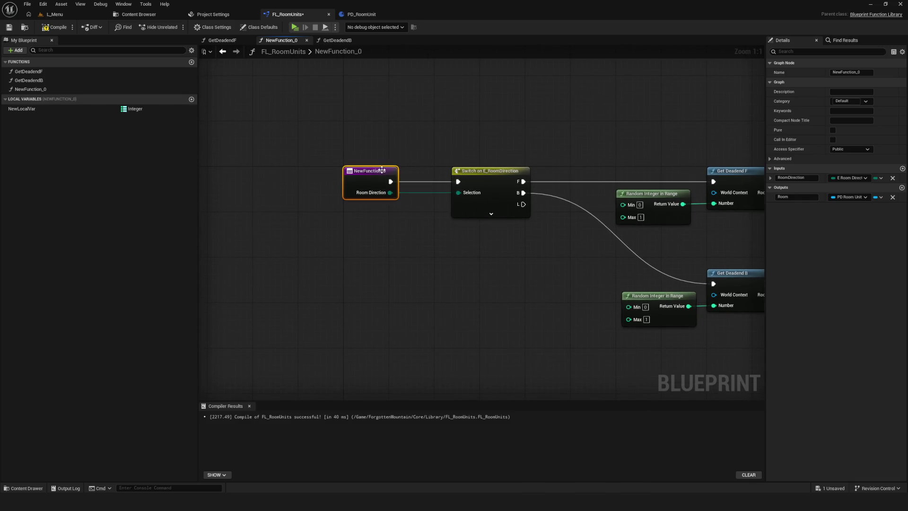
double_click(44, 89)
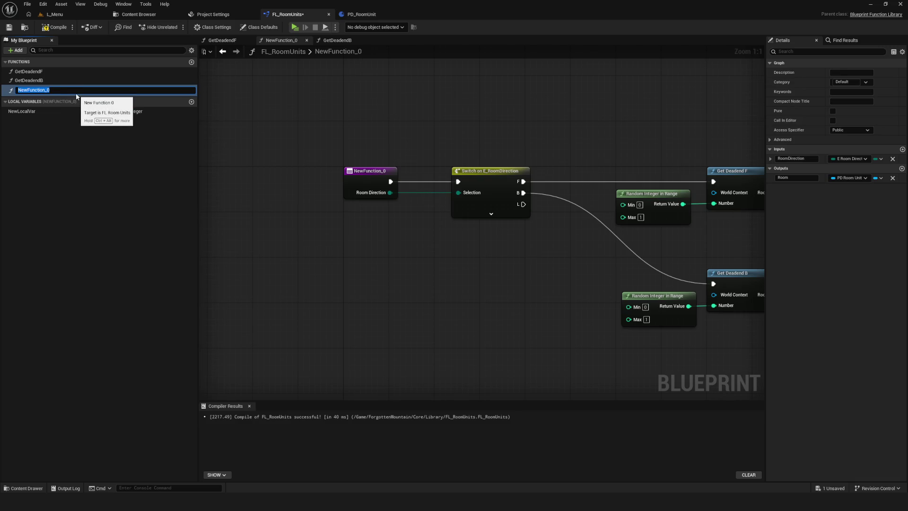
text(GetDeadend)
key(Return)
key(ctrl+s)
Delete the unused NewLocalVar local variable, save, and fit the GetDeadend graph in view.
scroll(333, 176, down, 3)
mouse_move(339, 183)
mouse_down()
mouse_move(375, 194)
mouse_move(364, 235)
mouse_move(405, 239)
mouse_up()
scroll(412, 234, up, 2)
scroll(413, 233, up, 1)
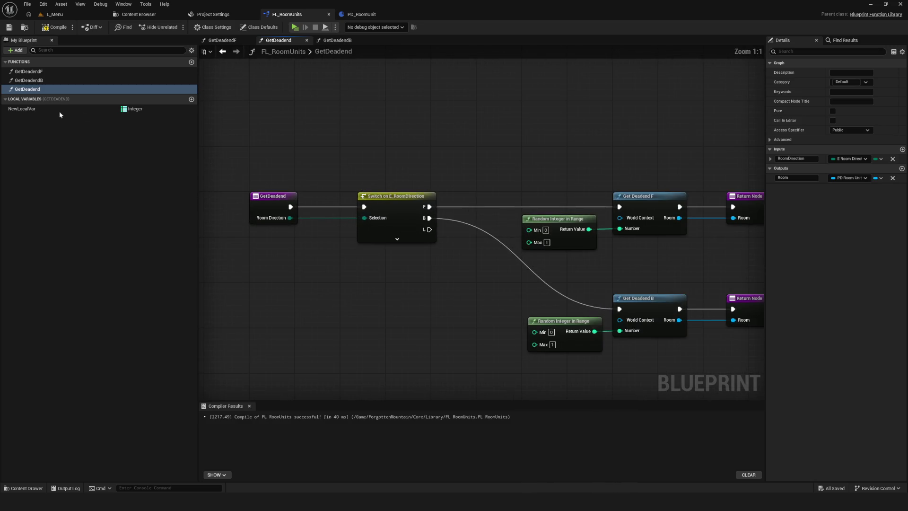
click(58, 110)
key(Delete)
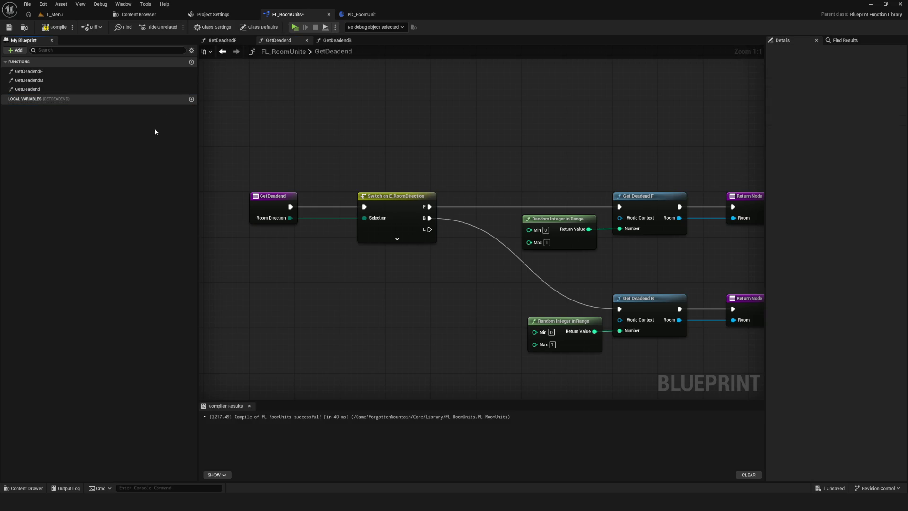
key(ctrl+s)
click(42, 89)
key(Home)
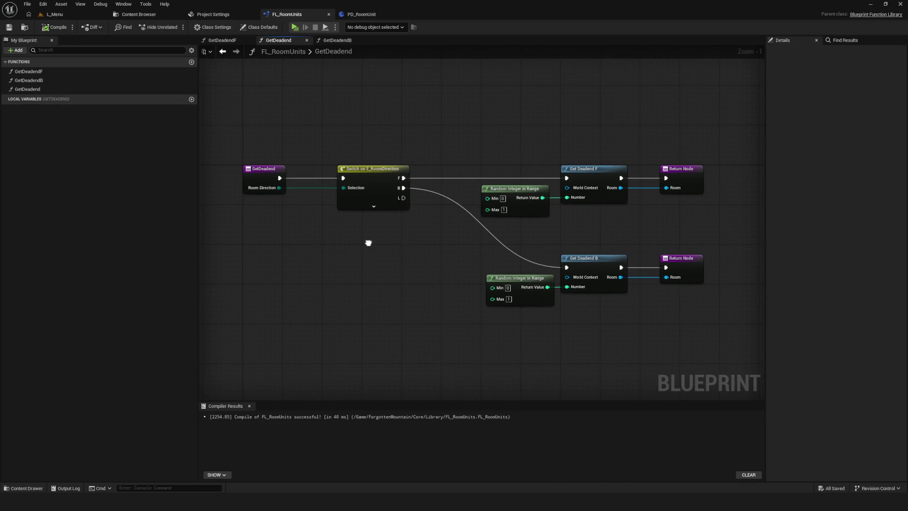
drag(369, 243, 362, 244)
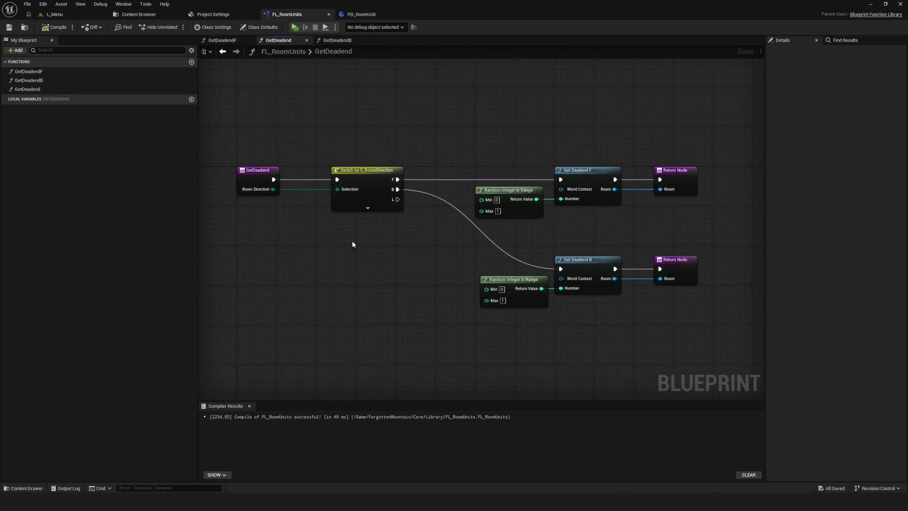
Add a new function to the library, keeping the default name NewFunction.
click(192, 62)
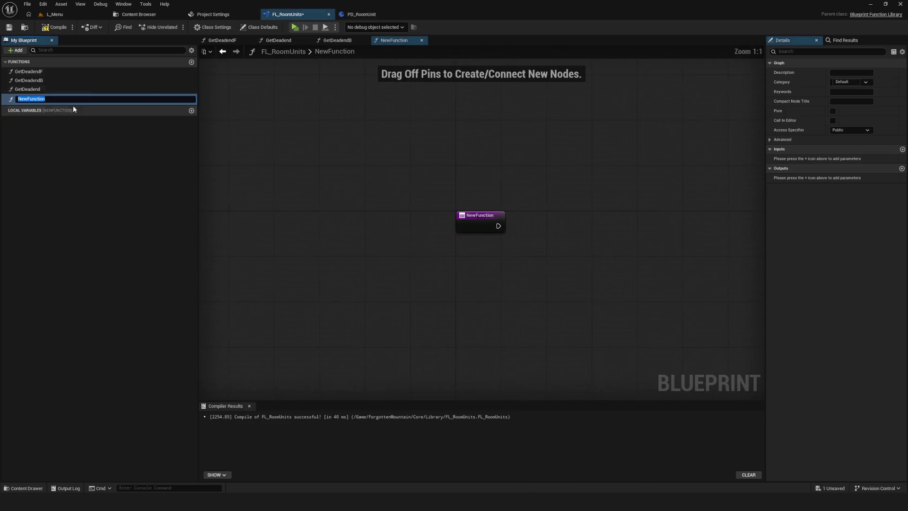
key(Return)
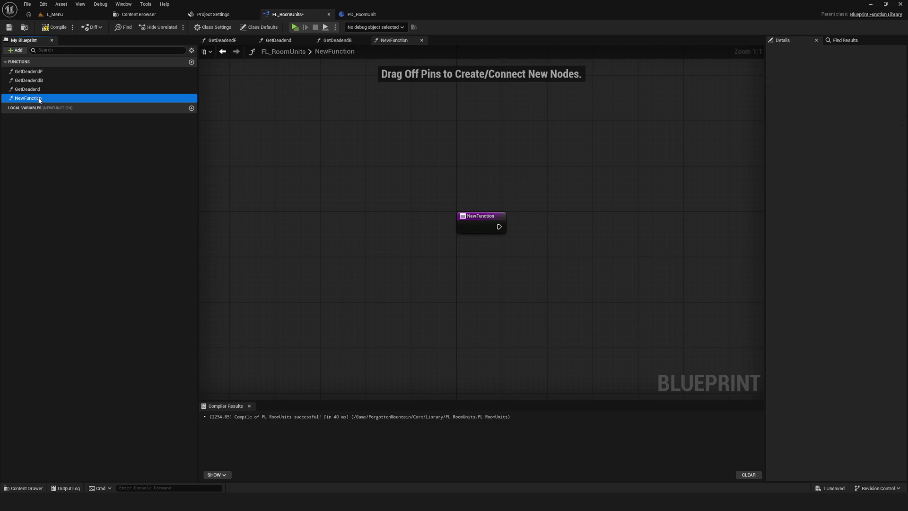
mouse_move(548, 211)
mouse_down()
mouse_move(430, 207)
mouse_move(360, 189)
mouse_up()
Place a Get Deadend call in NewFunction's graph and save the blueprint.
mouse_move(28, 89)
mouse_down()
mouse_move(525, 218)
mouse_move(617, 201)
mouse_move(608, 203)
mouse_up()
key(f)
key(ctrl+s)
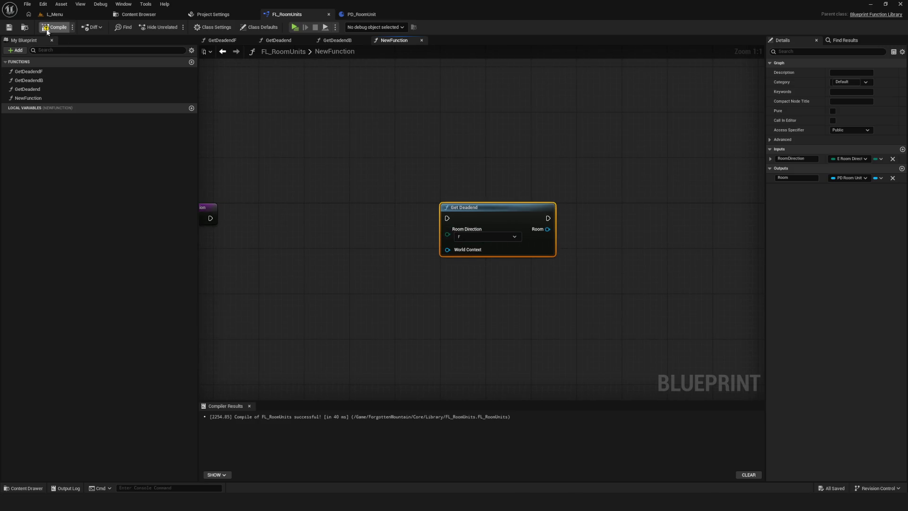
scroll(484, 231, down, 1)
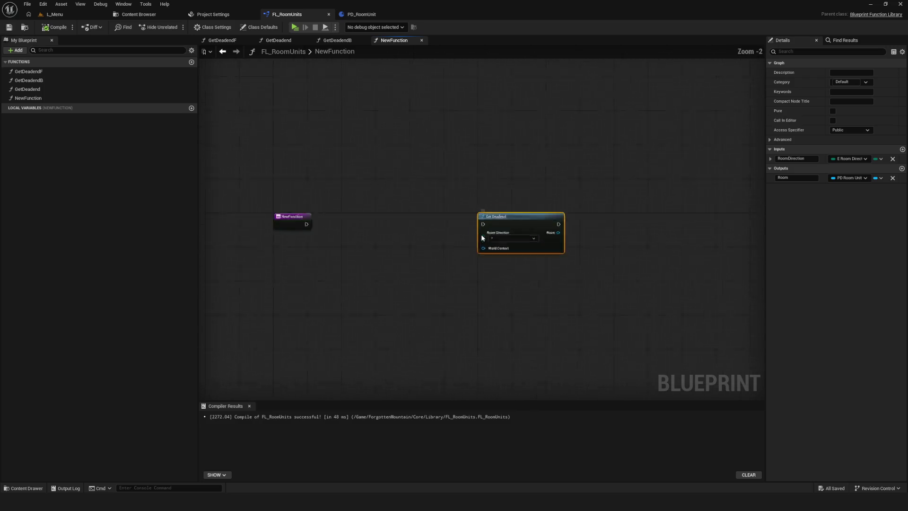
scroll(436, 227, up, 1)
drag(547, 203, 552, 206)
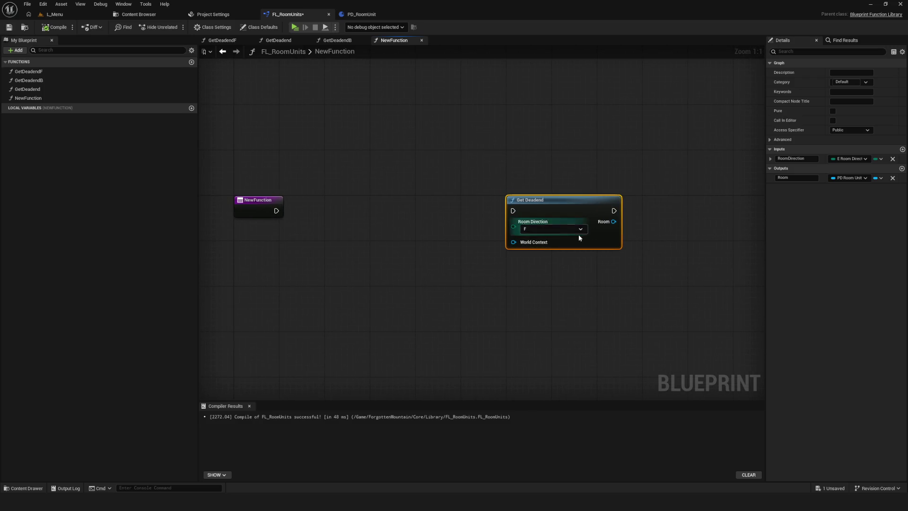
key(f)
drag(475, 223, 506, 203)
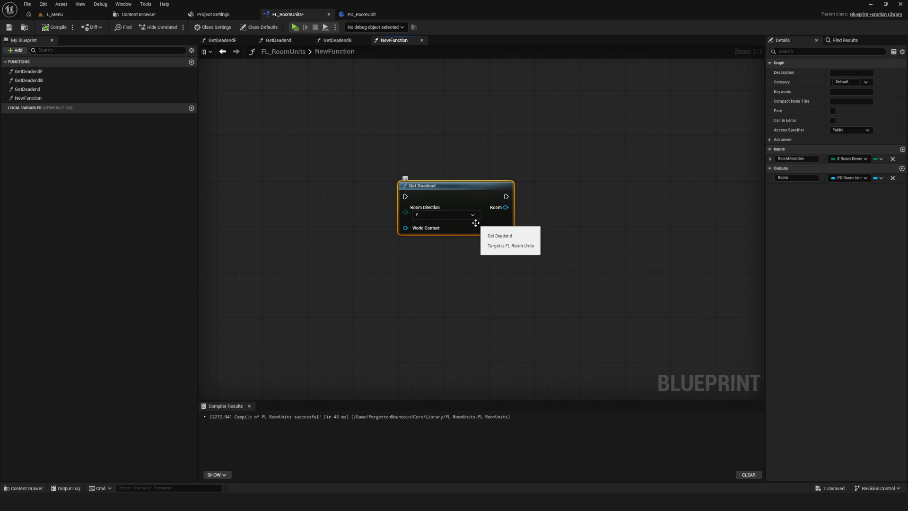
mouse_move(562, 204)
mouse_down()
mouse_move(600, 206)
mouse_move(568, 218)
mouse_move(758, 208)
mouse_up()
click(345, 191)
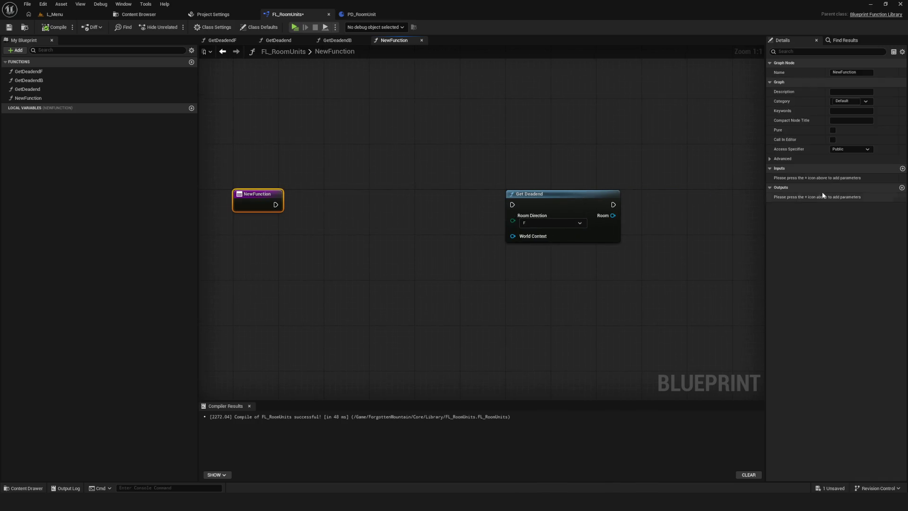
Add a NewFunction output of type PD Room Unit Object Reference.
click(902, 187)
click(850, 197)
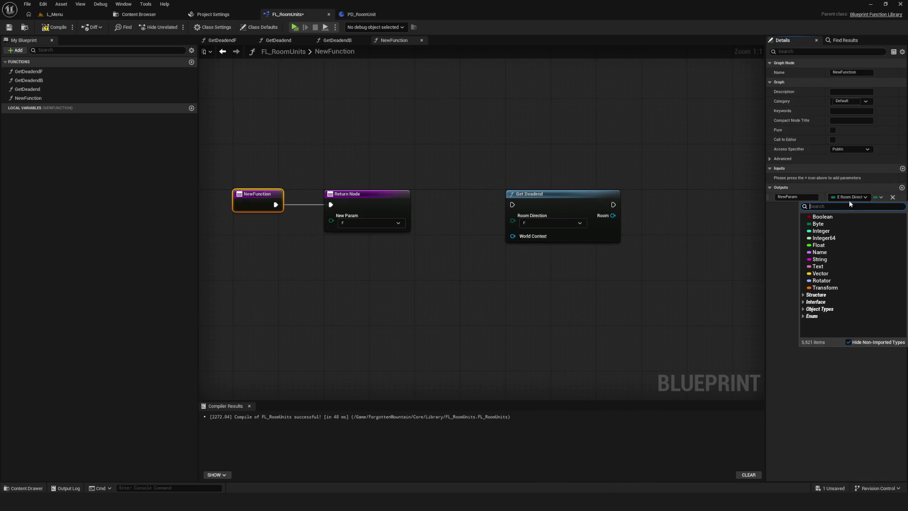
text(RoomUnit)
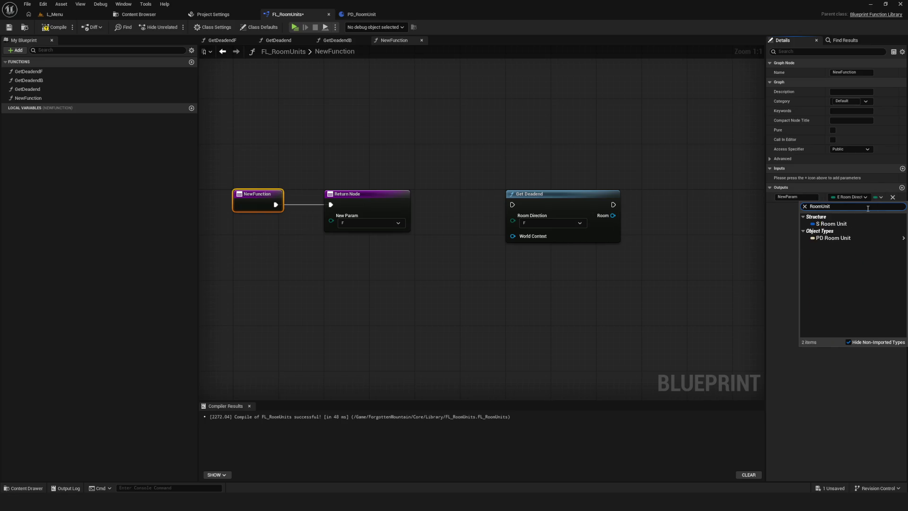
mouse_move(835, 238)
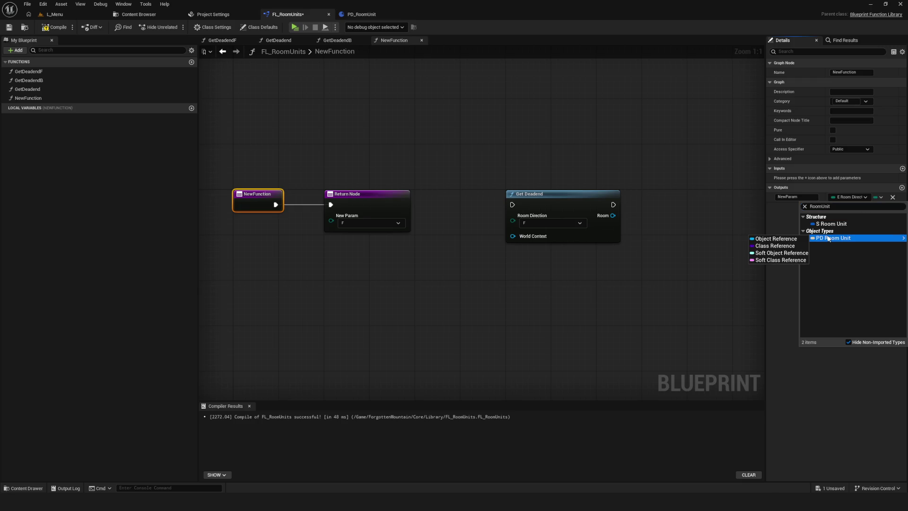
click(762, 239)
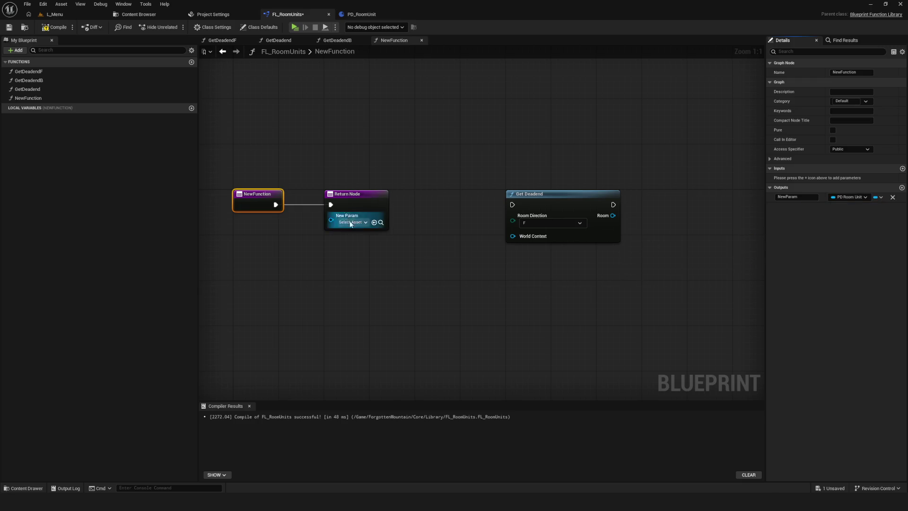
Wire Get Deadend's Room into the Return Node, name the output Room, and save.
drag(385, 193, 708, 193)
mouse_move(613, 205)
mouse_down()
mouse_move(655, 205)
mouse_move(657, 219)
mouse_up()
click(794, 178)
text(Room)
key(Return)
scroll(540, 236, down, 3)
scroll(540, 236, up, 3)
key(ctrl+s)
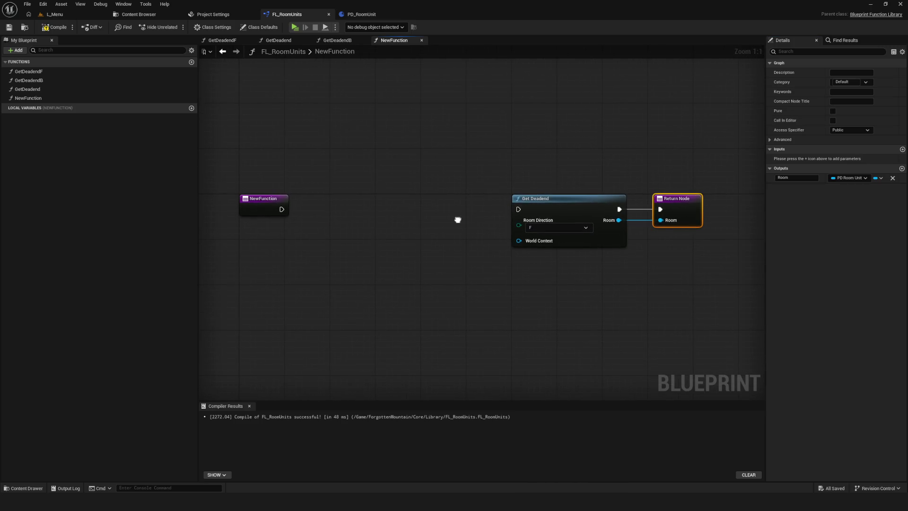
Compile the library and inspect the GetDeadend graph before returning to NewFunction.
click(54, 27)
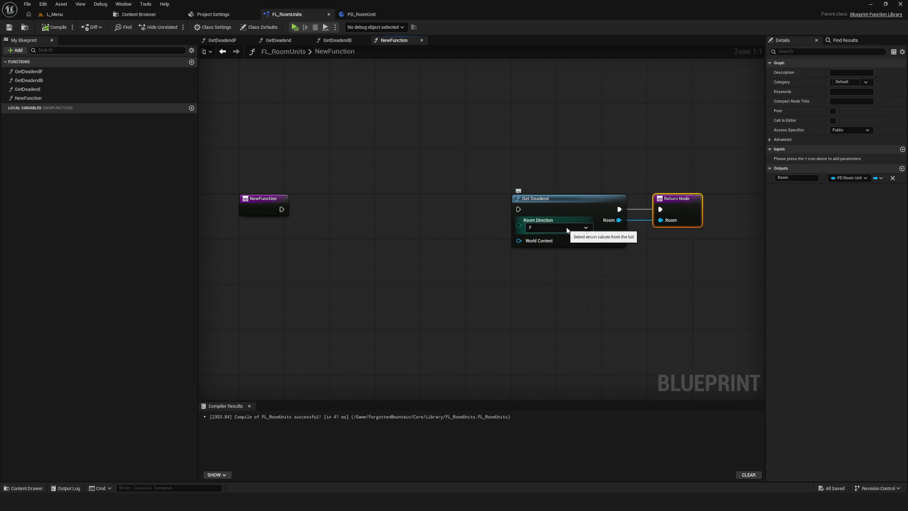
mouse_move(514, 155)
mouse_down()
mouse_move(584, 242)
mouse_move(743, 299)
mouse_up()
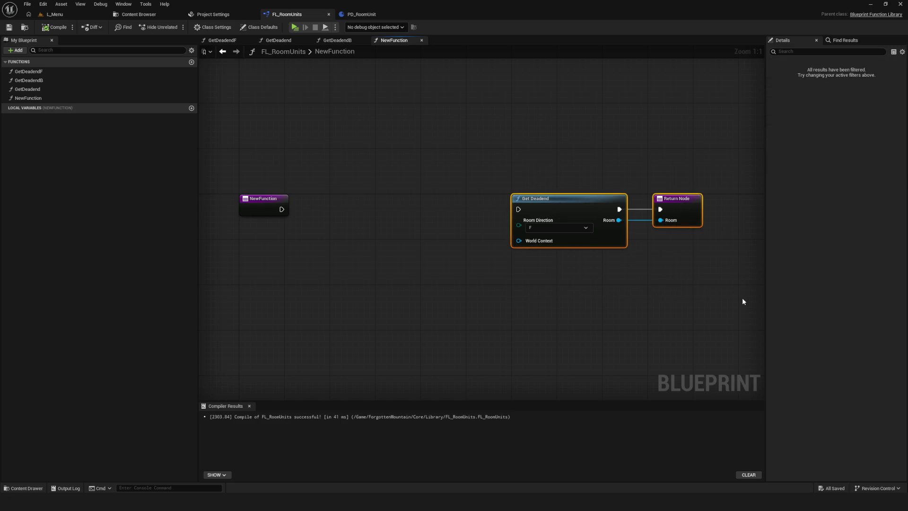
click(742, 299)
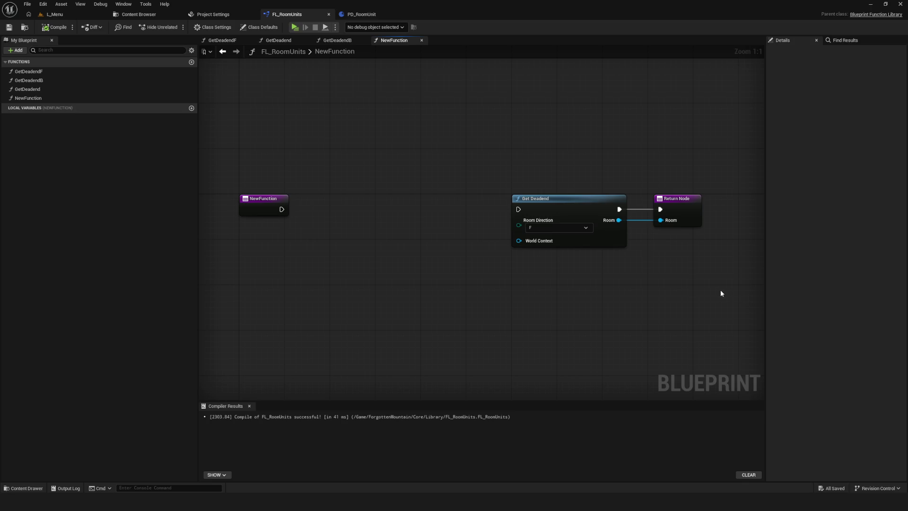
click(528, 216)
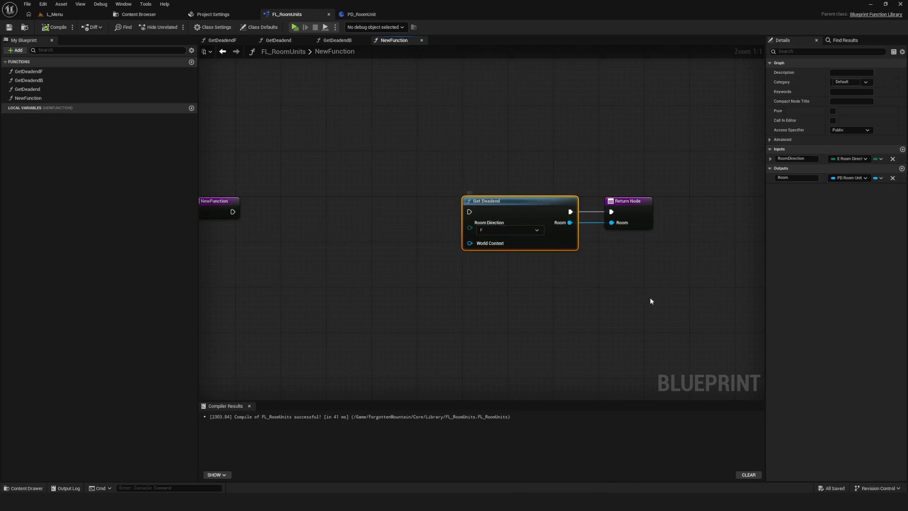
double_click(546, 203)
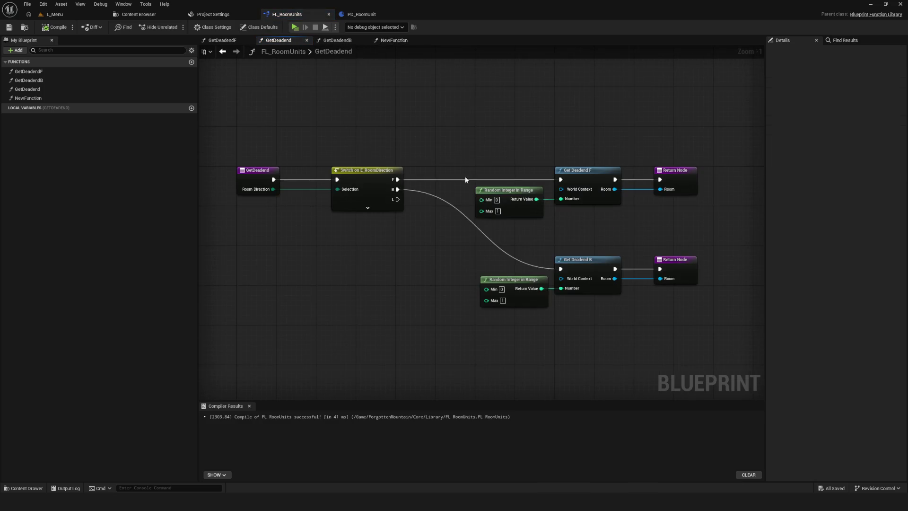
click(223, 52)
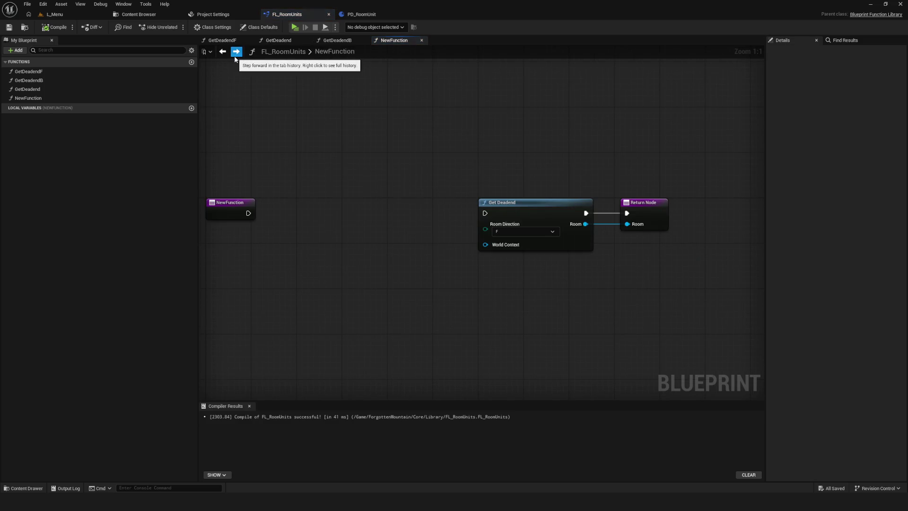
Move the Get Deadend and Return nodes up and to the right of the entry node.
drag(406, 143, 410, 131)
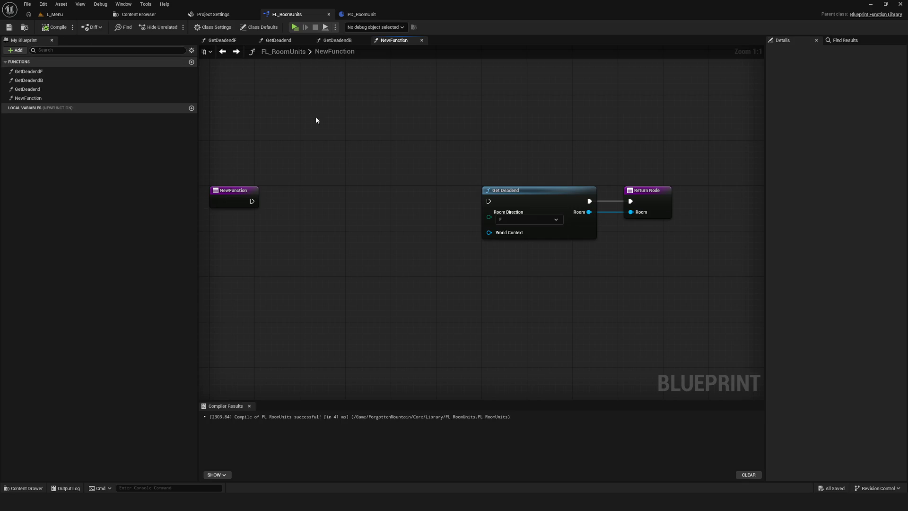
mouse_move(334, 121)
mouse_down()
mouse_move(390, 122)
mouse_move(770, 282)
mouse_up()
mouse_move(589, 198)
mouse_down()
mouse_move(640, 98)
mouse_move(635, 116)
mouse_up()
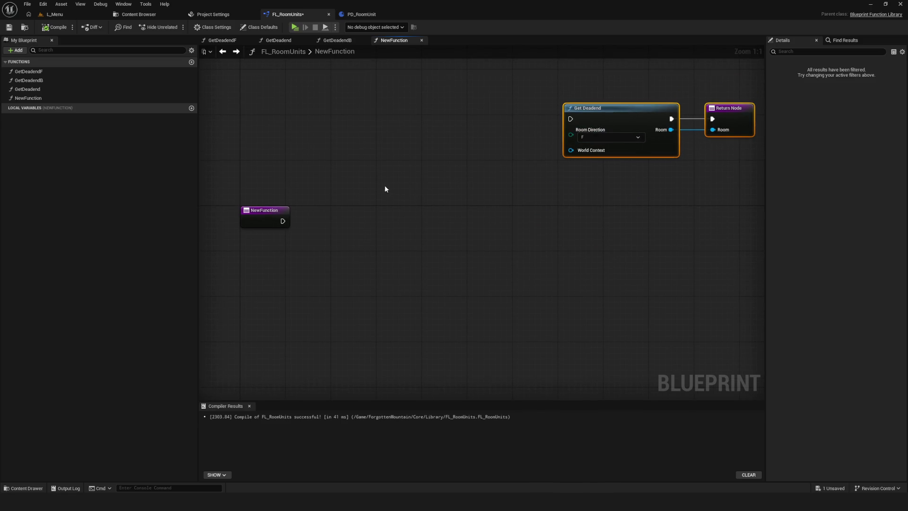
drag(384, 189, 405, 184)
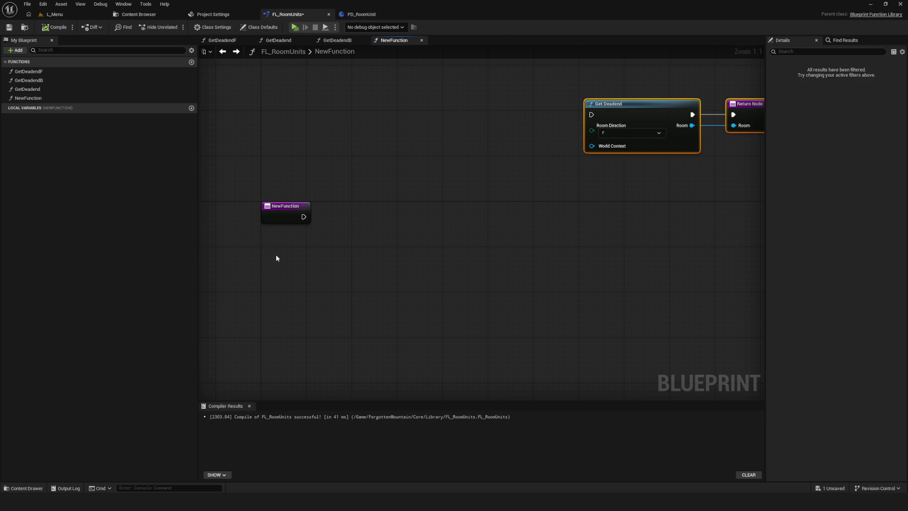
click(279, 213)
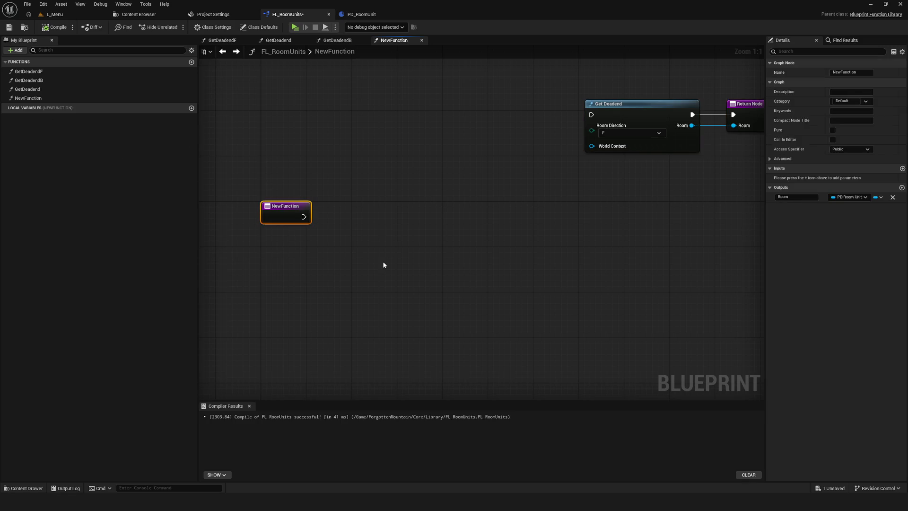
Save, then spread out the nodes: Get Deadend moved up, Return Node further right.
click(9, 27)
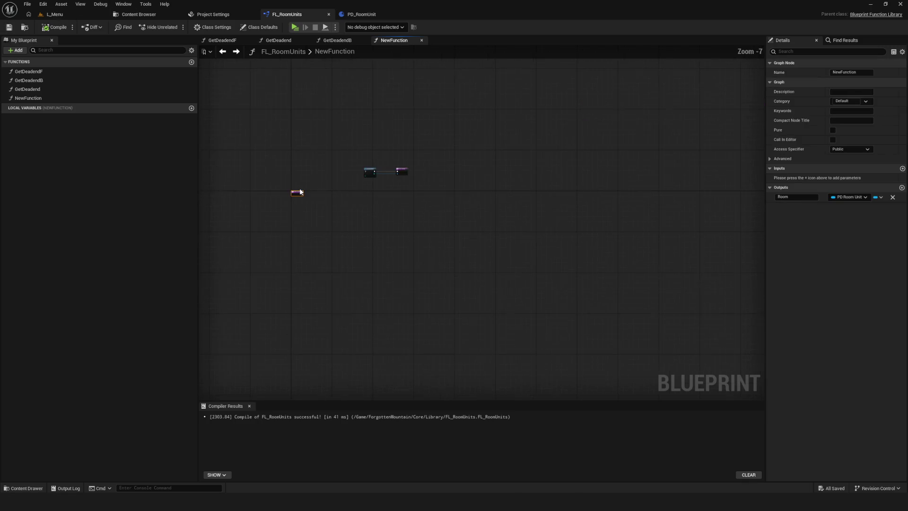
mouse_move(248, 221)
mouse_down()
mouse_move(444, 235)
mouse_move(393, 243)
mouse_move(331, 237)
mouse_up()
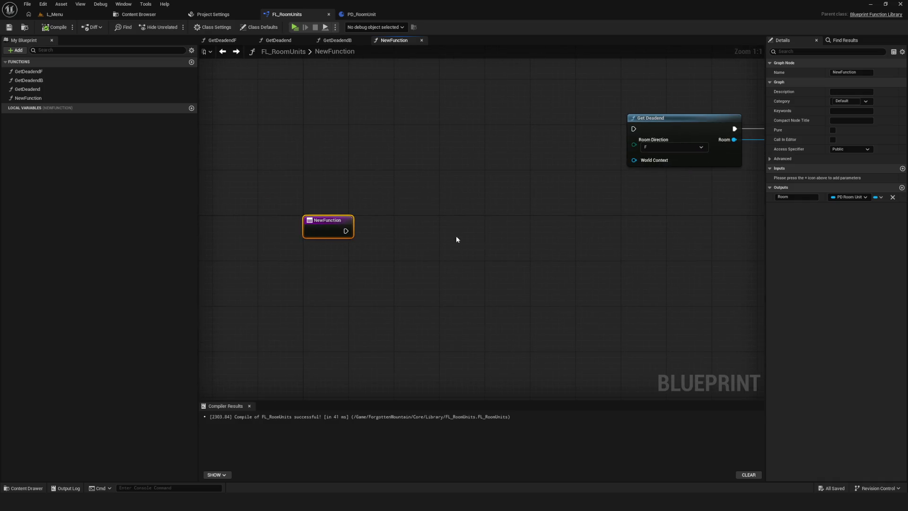
mouse_move(583, 189)
mouse_down()
mouse_move(412, 197)
mouse_move(509, 201)
mouse_up()
scroll(412, 197, down, 4)
scroll(458, 227, up, 3)
drag(434, 254, 259, 244)
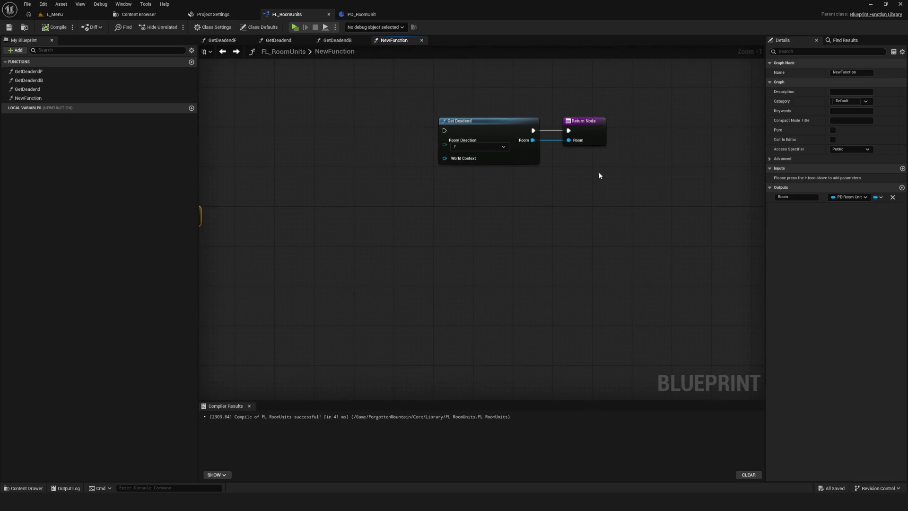
mouse_move(573, 133)
mouse_down()
mouse_move(549, 266)
mouse_move(422, 240)
mouse_move(569, 231)
mouse_up()
drag(655, 128, 671, 66)
mouse_move(582, 212)
mouse_down()
mouse_move(662, 202)
mouse_move(618, 219)
mouse_up()
scroll(616, 215, up, 1)
Add a NewFunction input named RoomType of type E Room Type.
click(293, 214)
click(903, 169)
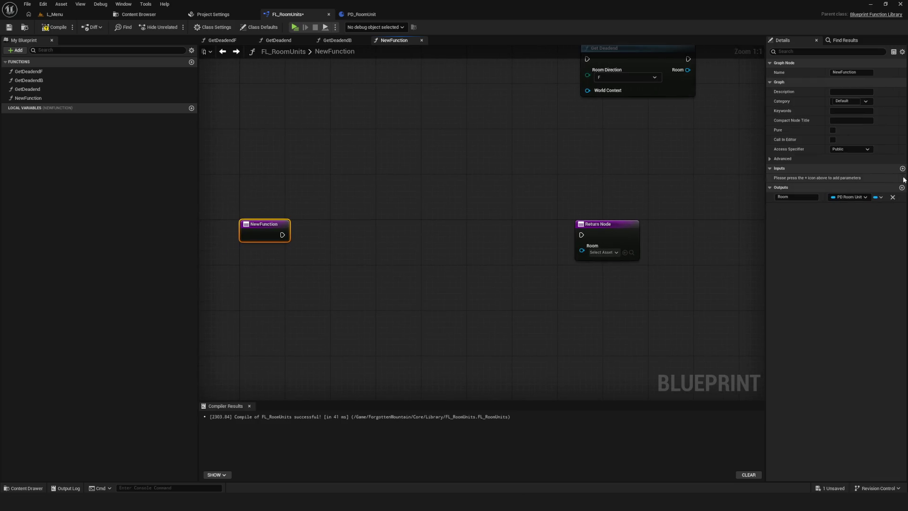
click(858, 178)
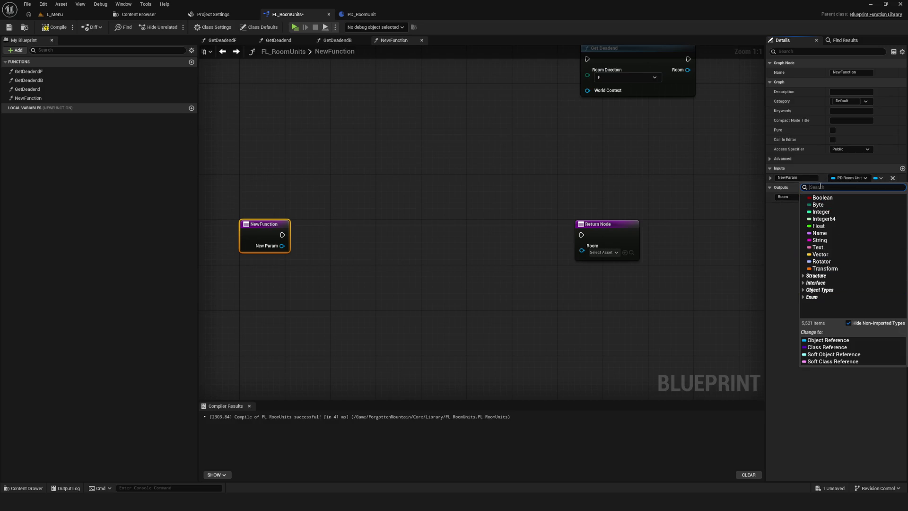
text(Type)
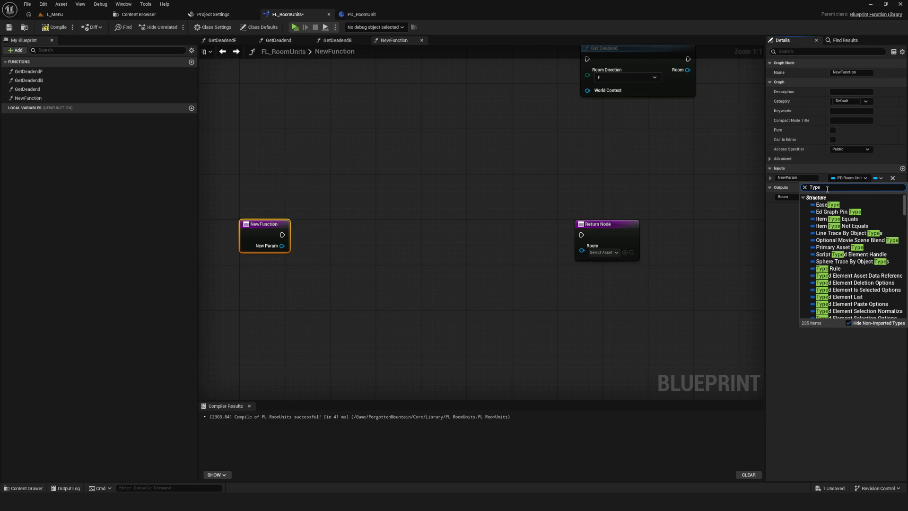
scroll(845, 231, up, 5)
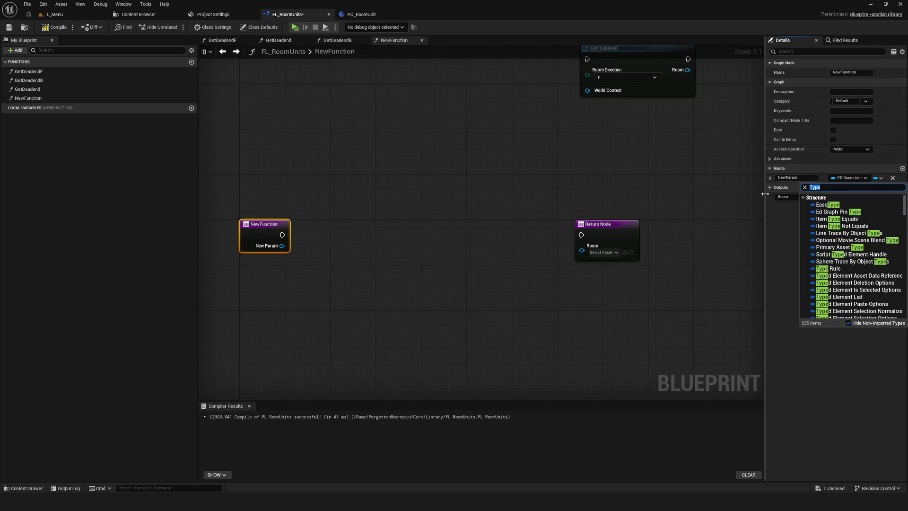
text(Room Ty)
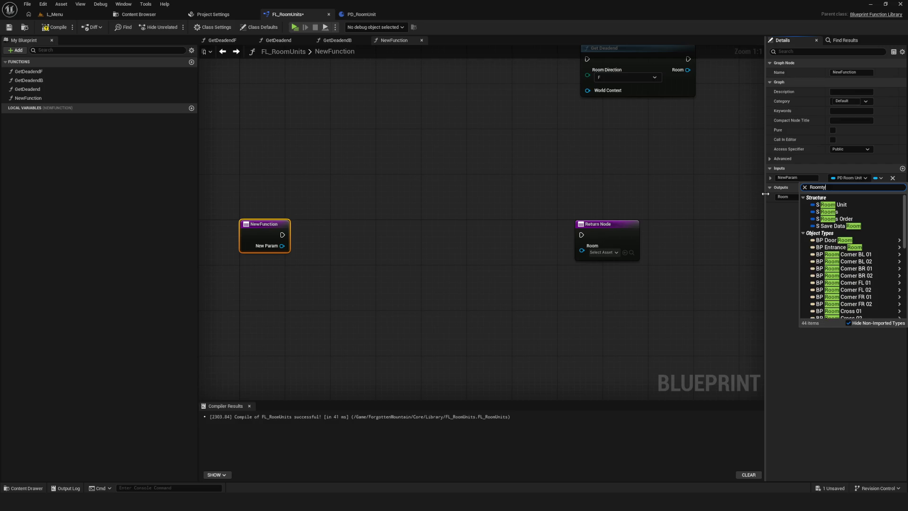
text(pe)
click(844, 206)
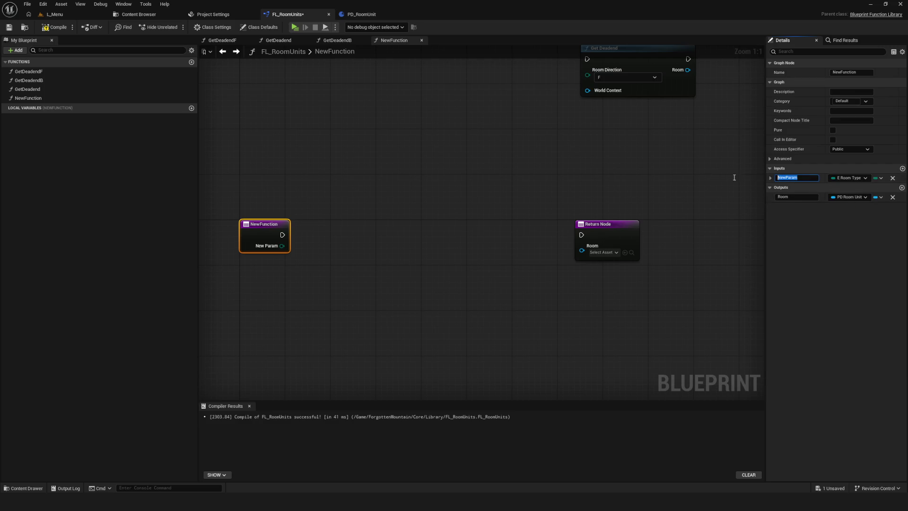
text(RoomType)
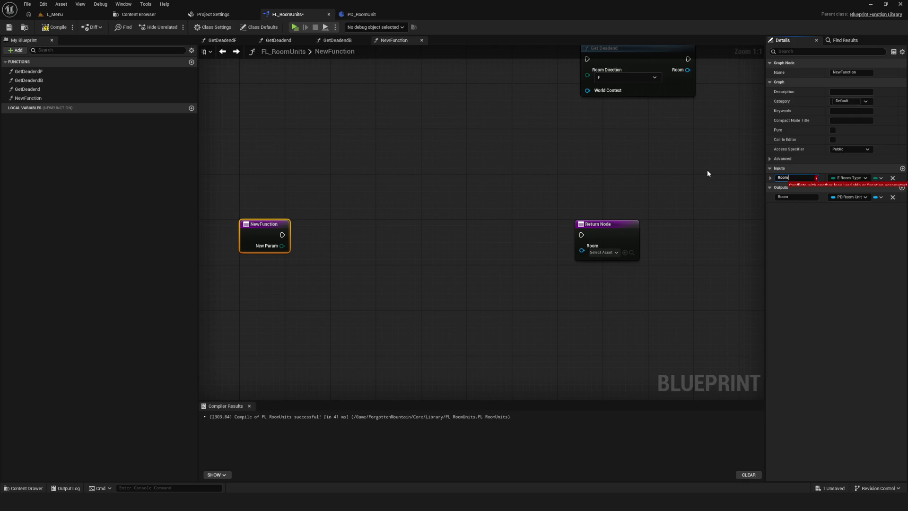
key(Return)
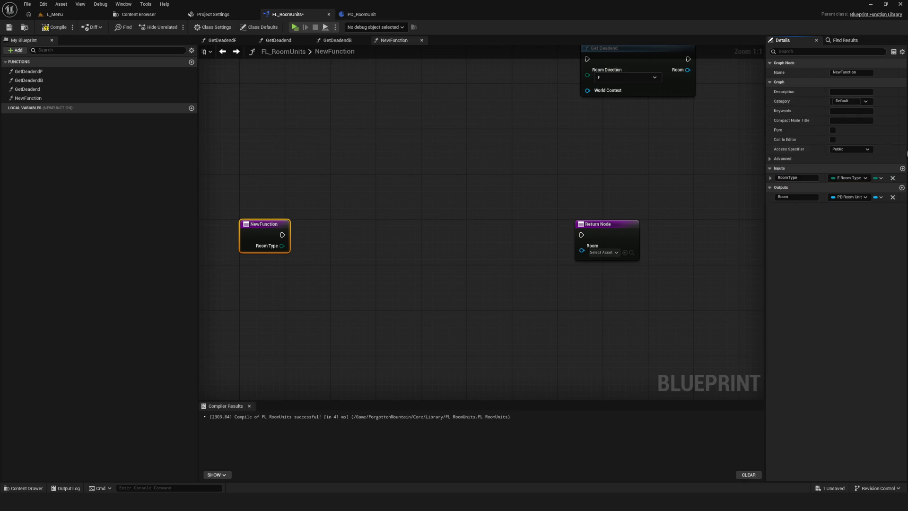
Add a second input named RoomDirection, then compile and save the library.
click(902, 170)
text(RoomDi)
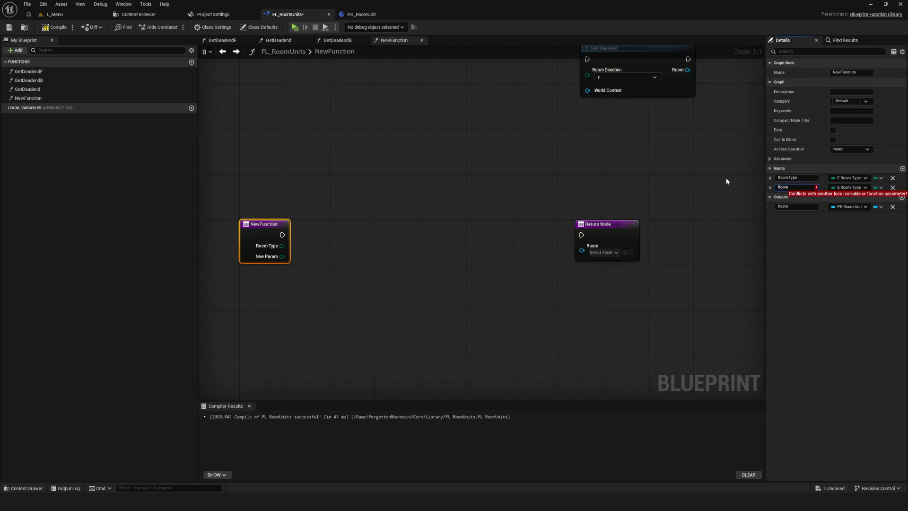
text(rection)
key(Return)
scroll(572, 146, down, 6)
scroll(572, 146, up, 5)
click(56, 27)
click(9, 27)
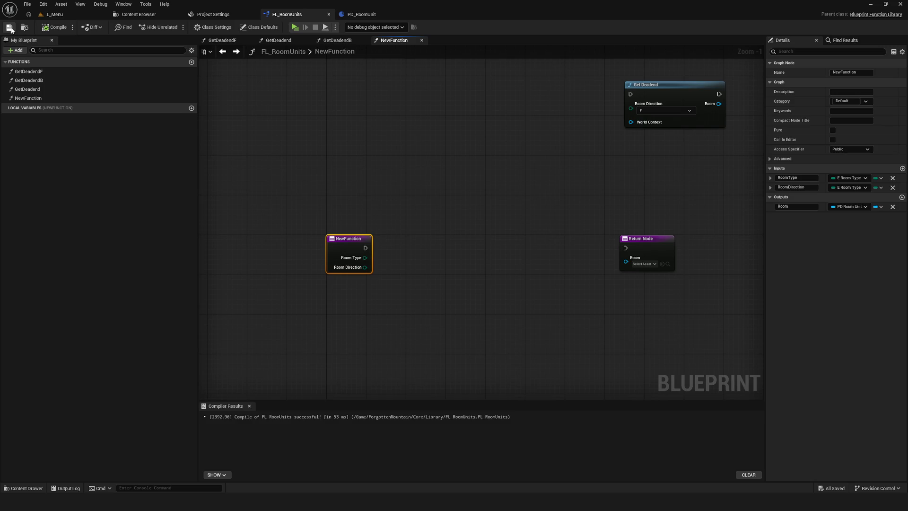
scroll(413, 233, up, 1)
Add a Switch on E_RoomType node driven by Room Type, showing all room type outputs.
mouse_move(391, 271)
mouse_down()
mouse_move(359, 259)
mouse_move(376, 246)
mouse_up()
mouse_move(276, 233)
mouse_down()
mouse_move(348, 239)
mouse_move(276, 227)
mouse_move(312, 227)
mouse_move(400, 270)
mouse_move(397, 277)
mouse_move(396, 209)
mouse_move(371, 210)
mouse_up()
text(switch)
click(437, 265)
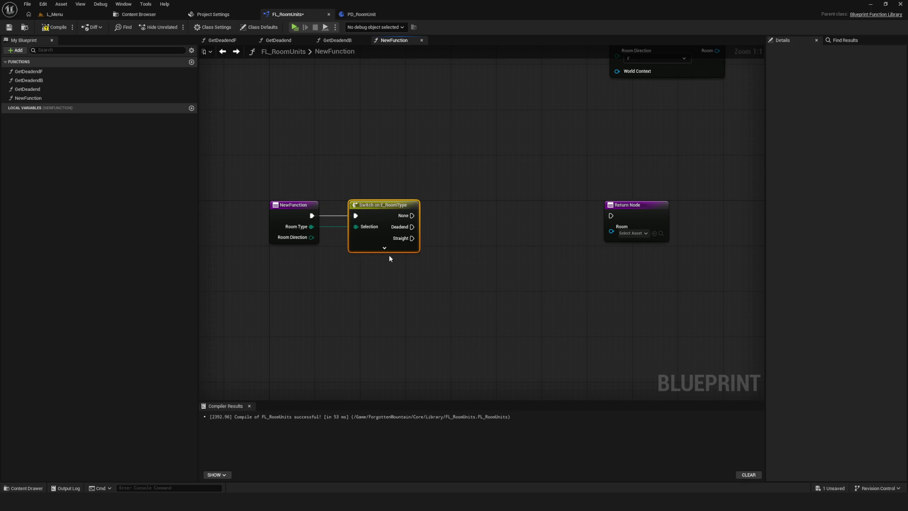
click(384, 248)
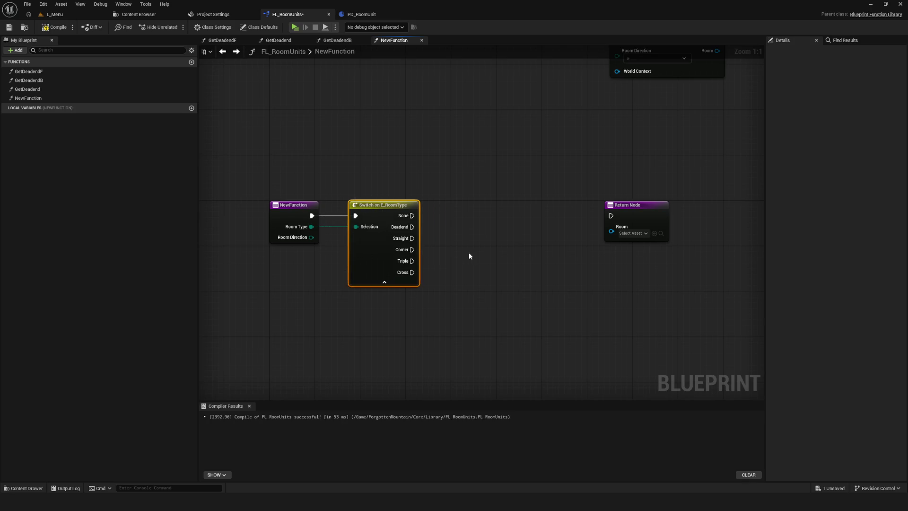
scroll(468, 254, down, 2)
Run the switch's Deadend output into Get Deadend, undoing the trial Room Direction link.
drag(567, 209, 667, 207)
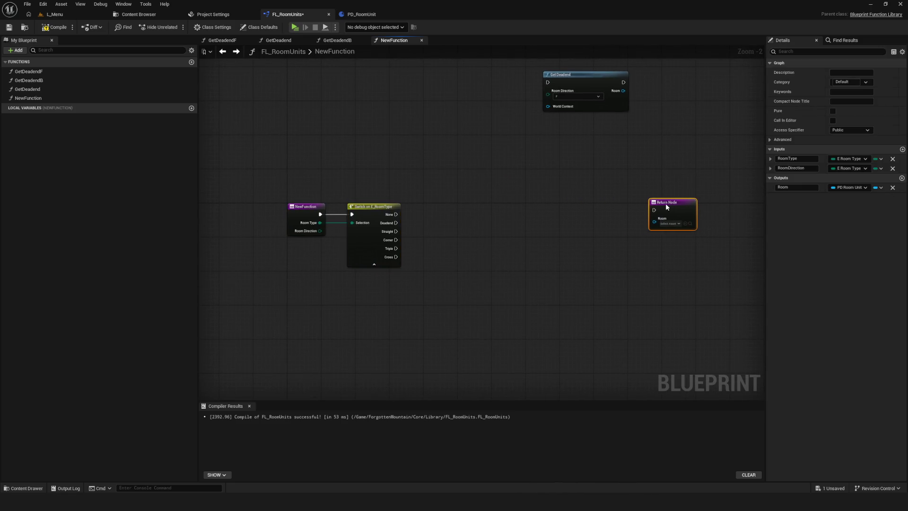
scroll(399, 221, up, 2)
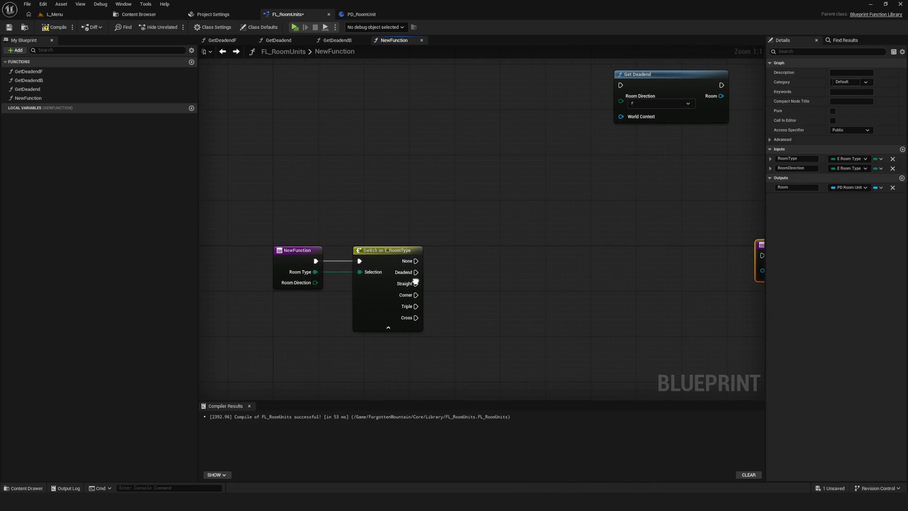
drag(662, 74, 531, 262)
mouse_move(415, 261)
mouse_down()
mouse_move(496, 260)
mouse_move(464, 260)
mouse_up()
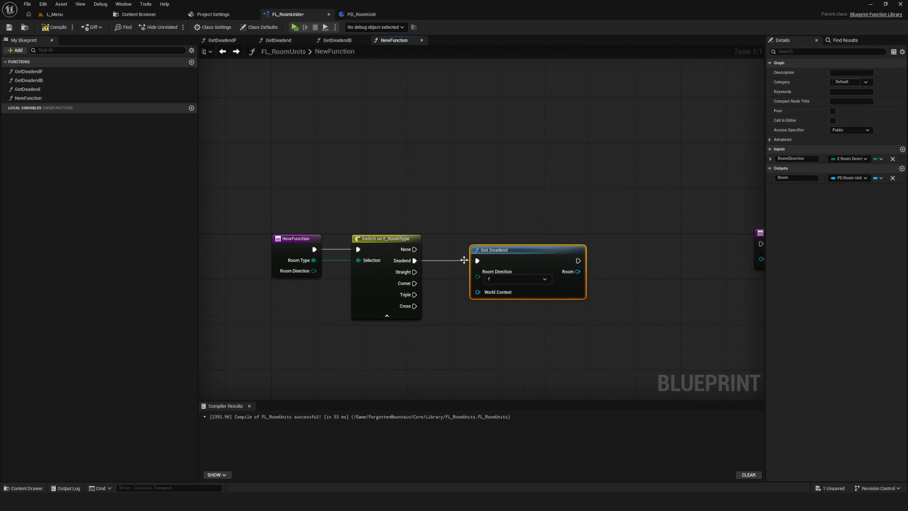
drag(313, 271, 491, 279)
click(590, 270)
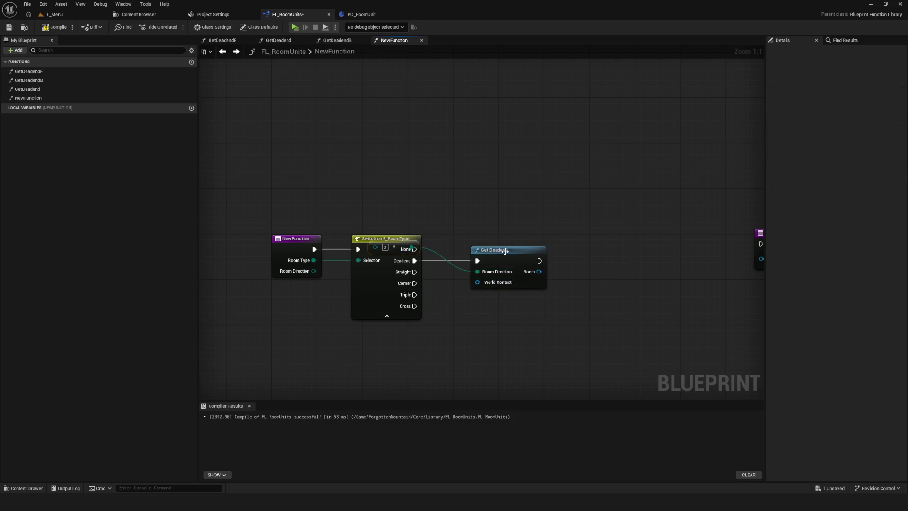
key(ctrl+z)
drag(473, 262, 515, 261)
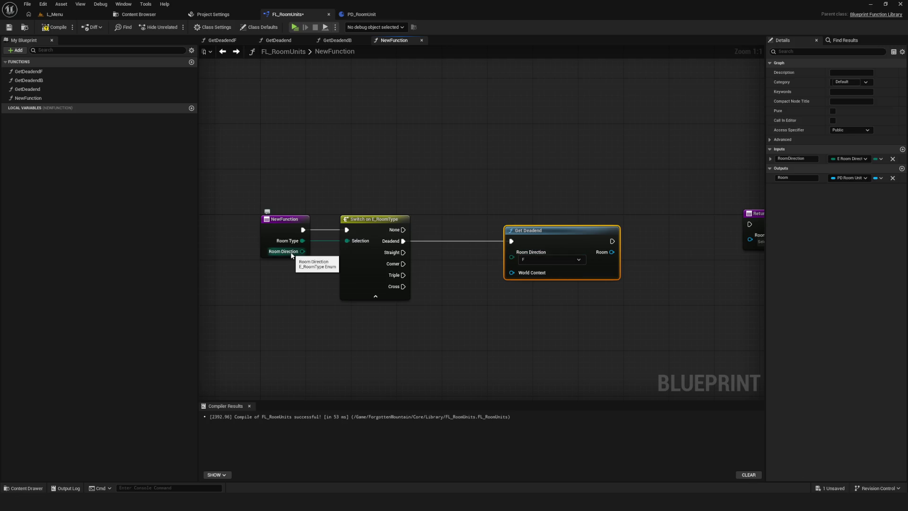
Change the RoomDirection input's type to E Room Direction and save.
click(283, 223)
click(852, 187)
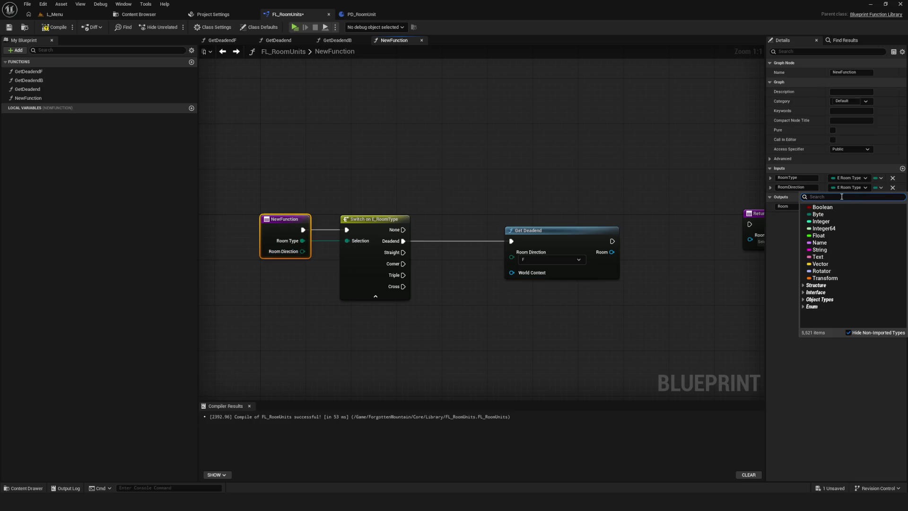
text(RoomDirection)
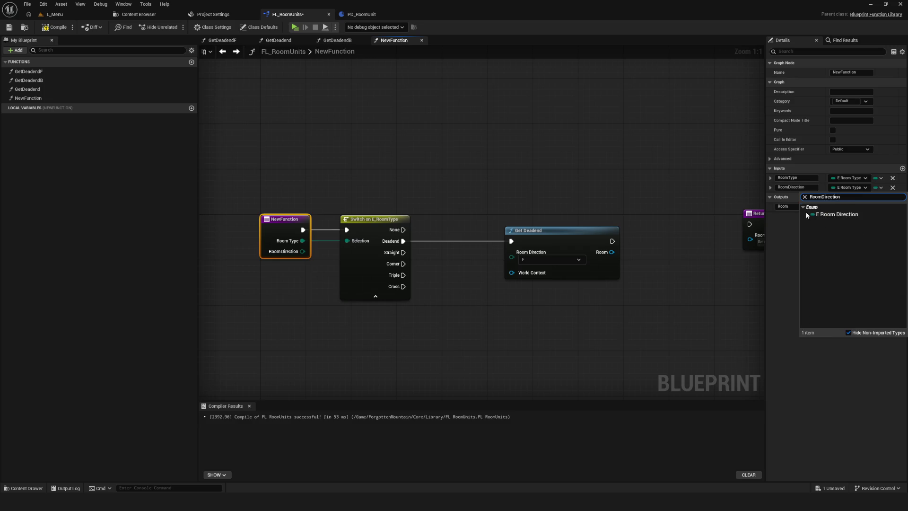
click(833, 214)
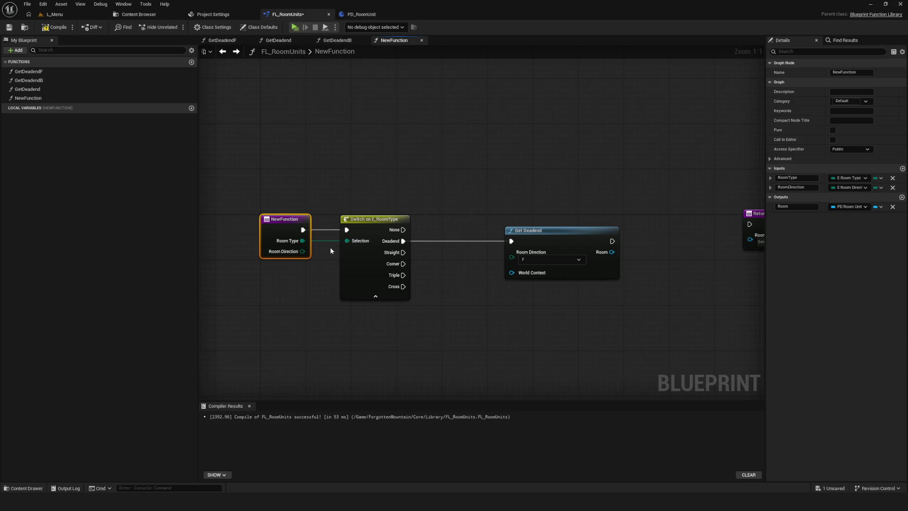
click(9, 28)
Wire Room Direction into Get Deadend's Room Direction pin and save the library.
mouse_move(302, 251)
mouse_down()
mouse_move(515, 257)
mouse_move(540, 237)
mouse_move(504, 241)
mouse_up()
key(ctrl+s)
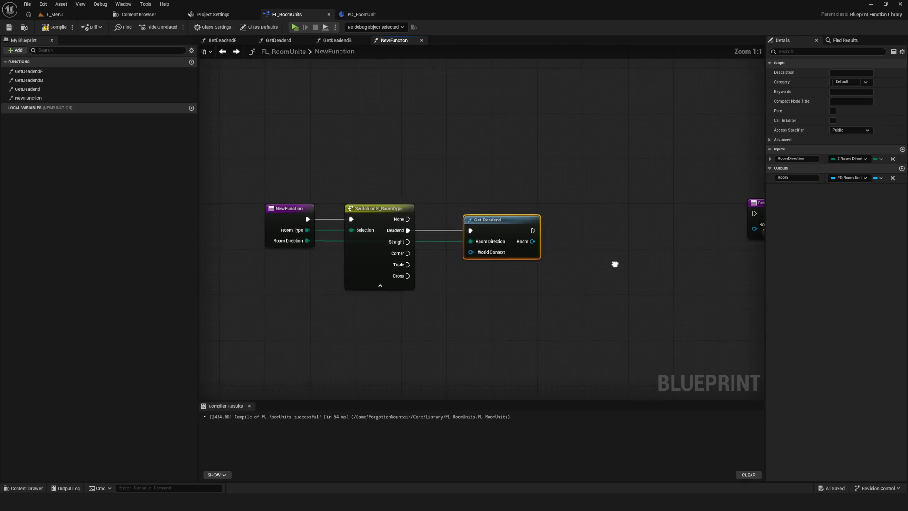
drag(614, 264, 610, 263)
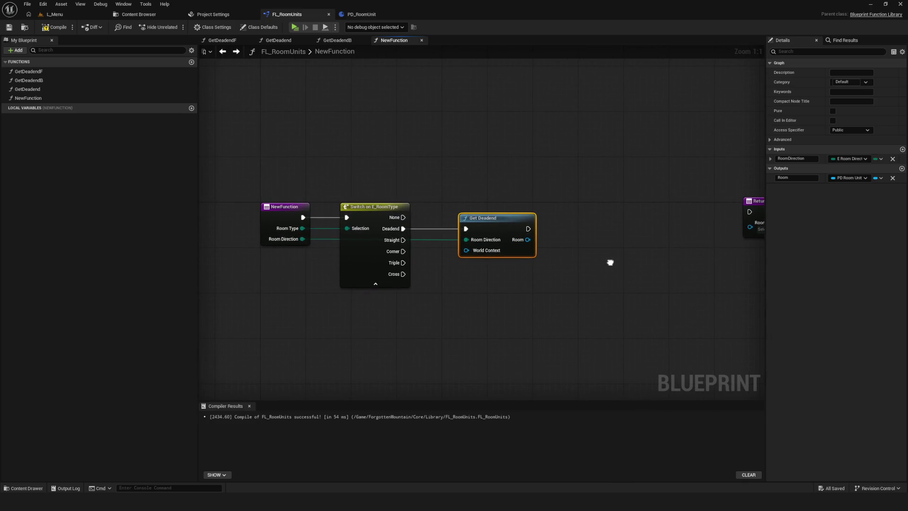
mouse_move(260, 162)
mouse_down()
mouse_move(277, 258)
mouse_move(324, 264)
mouse_up()
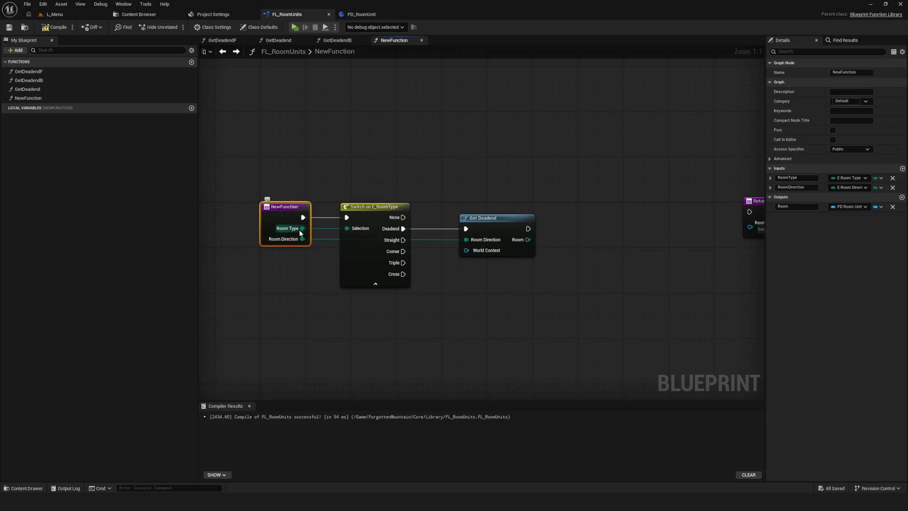
click(491, 215)
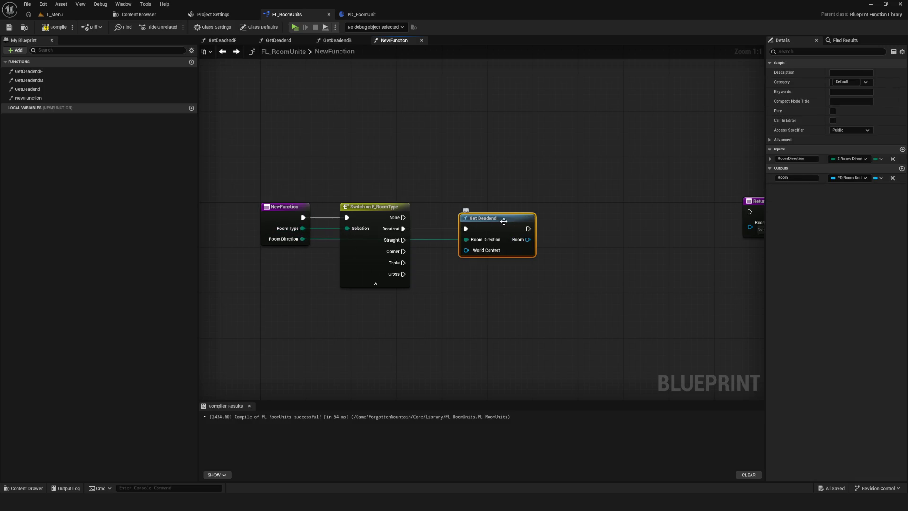
Inspect the GetDeadend function graph, then compile and save the library.
double_click(504, 222)
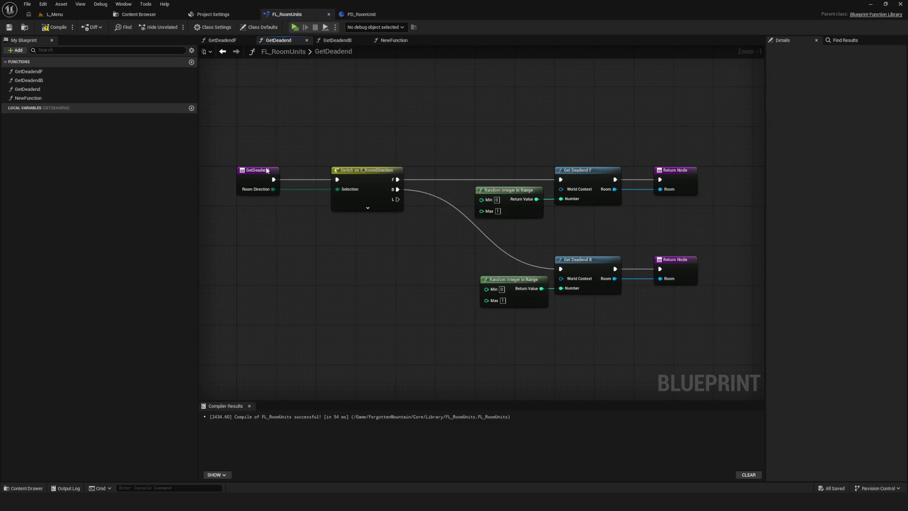
mouse_move(379, 259)
mouse_down()
mouse_move(373, 157)
mouse_move(424, 191)
mouse_move(677, 213)
mouse_up()
click(677, 212)
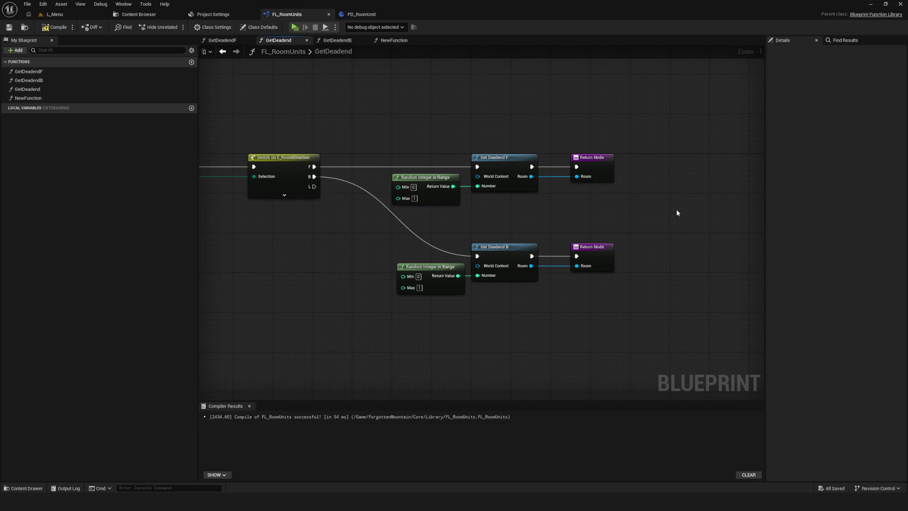
drag(412, 148, 671, 211)
scroll(487, 186, down, 5)
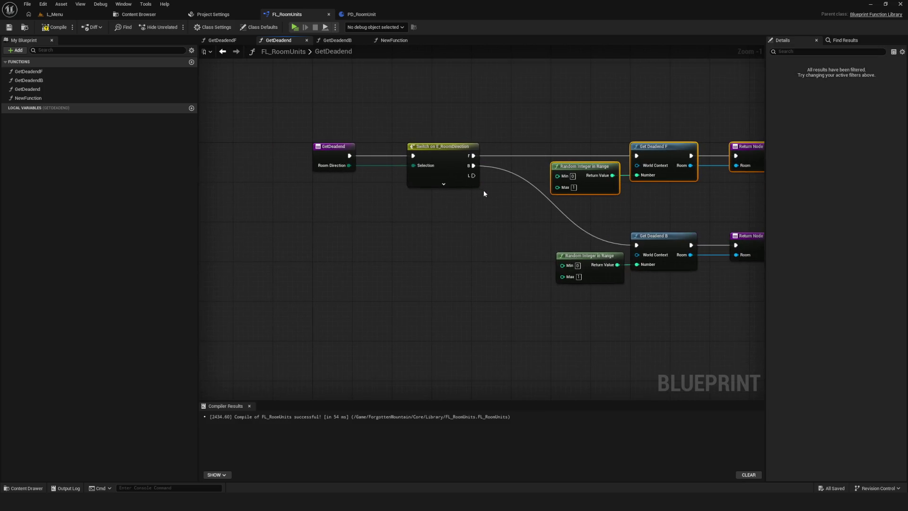
scroll(488, 187, up, 3)
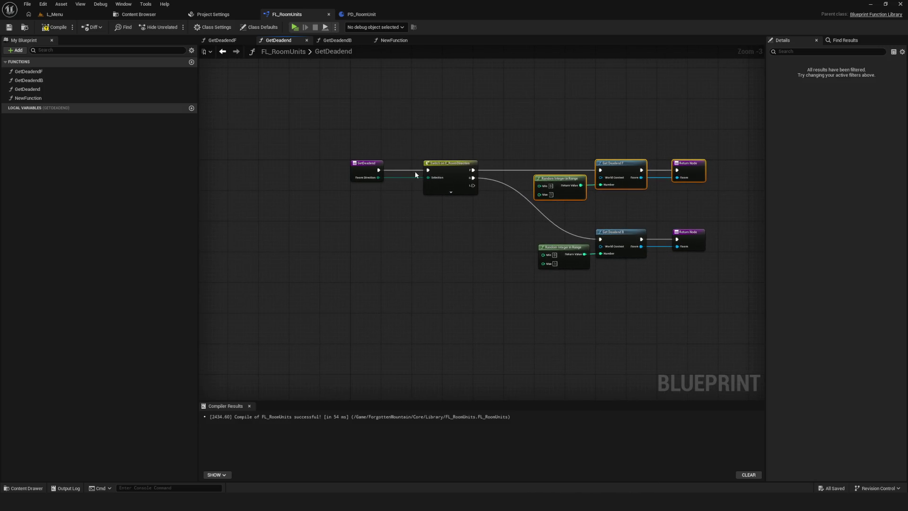
click(53, 27)
click(9, 27)
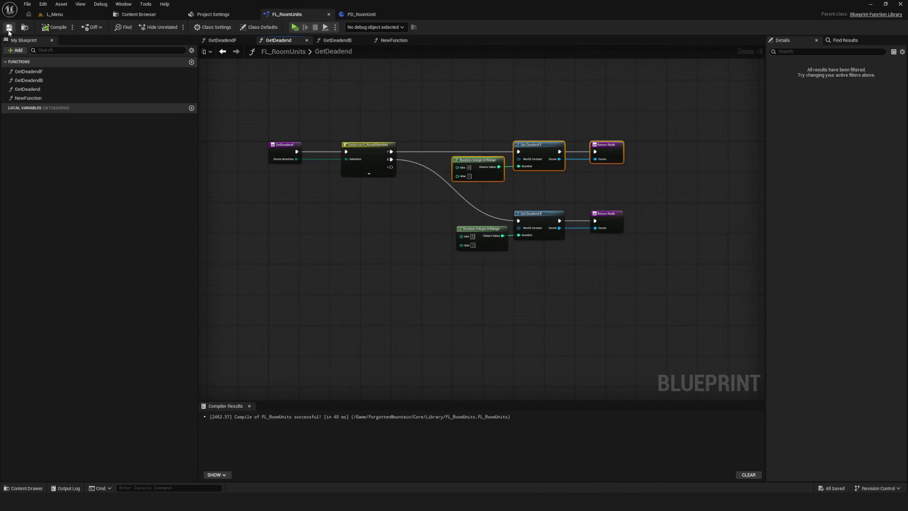
drag(269, 169, 717, 336)
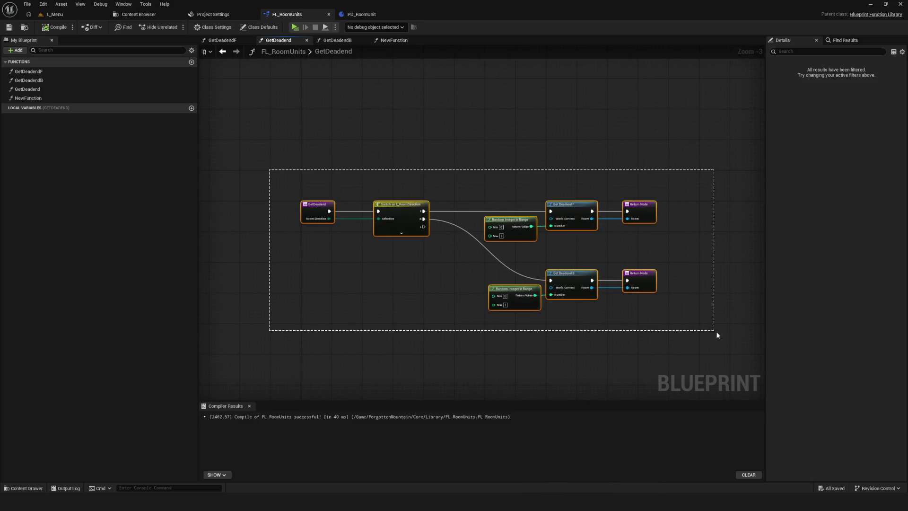
Rename NewFunction to GetRoom.
click(47, 98)
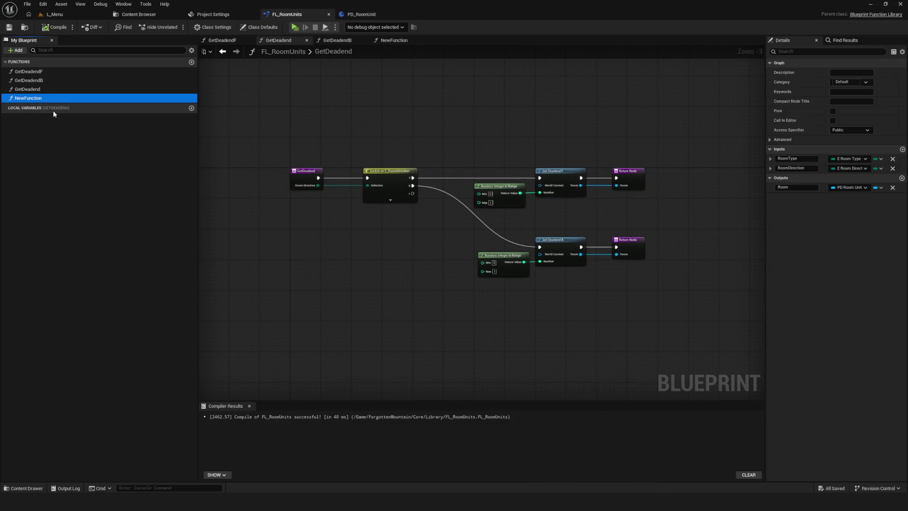
key(F2)
text(GetRoom)
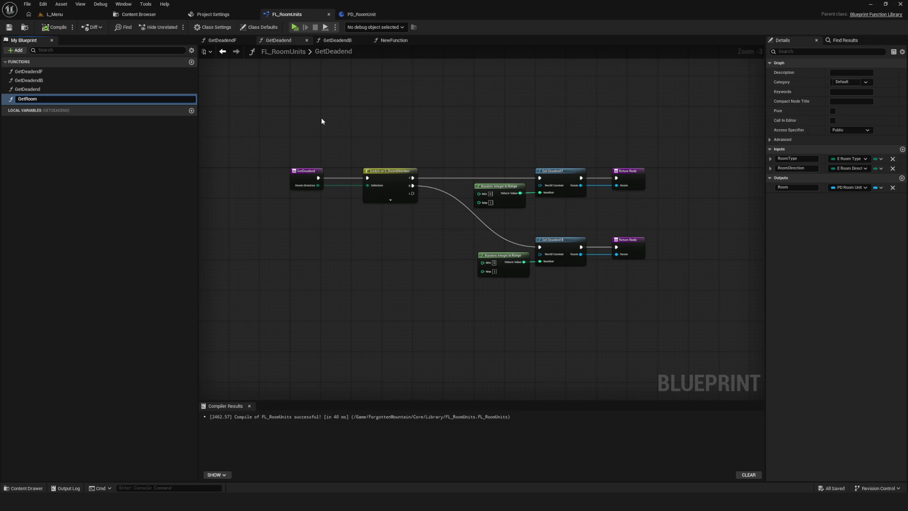
key(Return)
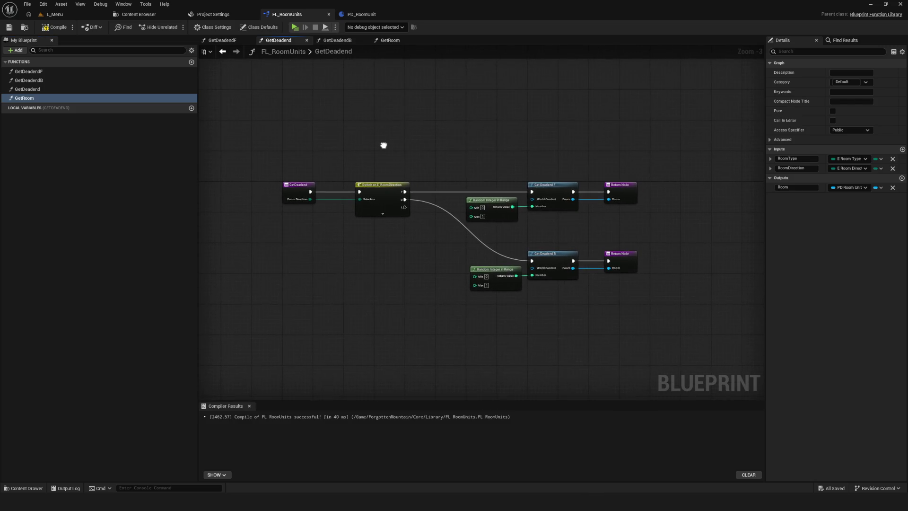
click(844, 82)
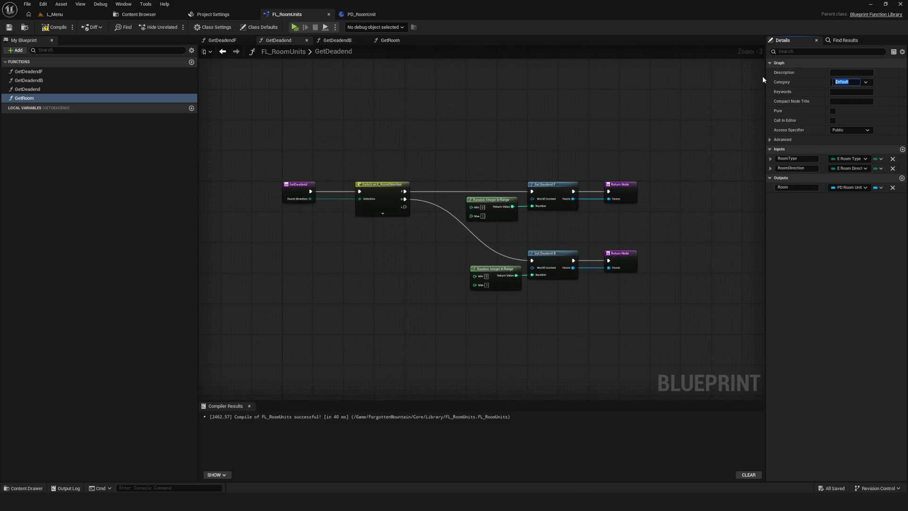
Put GetRoom in a Main category and save.
text(Main)
key(Return)
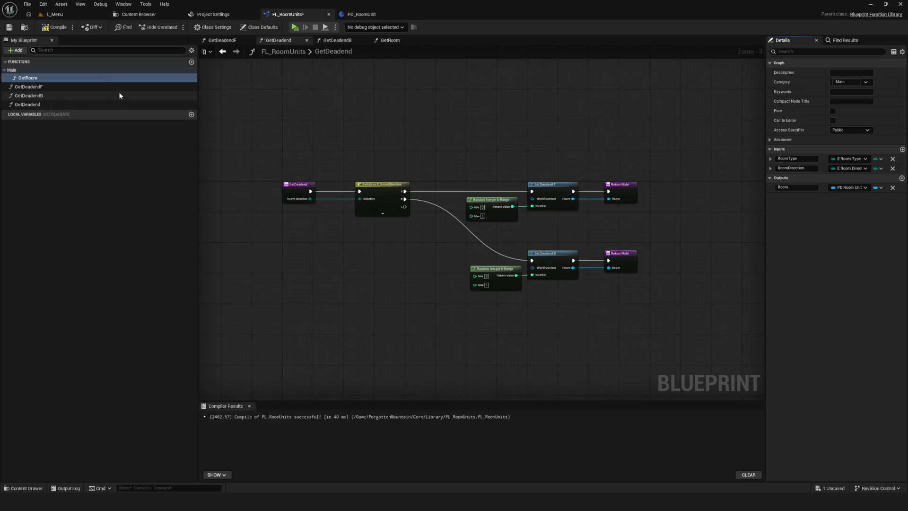
key(ctrl+s)
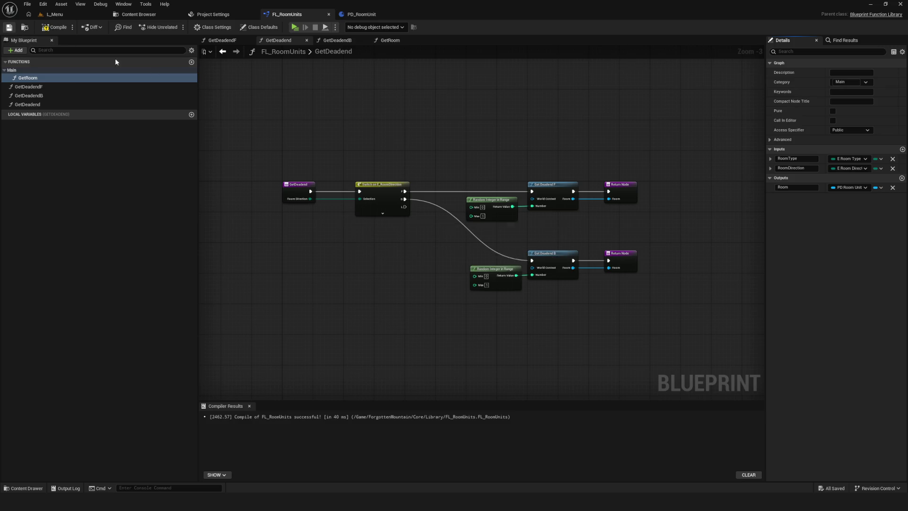
Set GetDeadendF's category to DeadEnd, move GetDeadendB into it, then save and compile.
click(142, 87)
click(849, 82)
text(Dead)
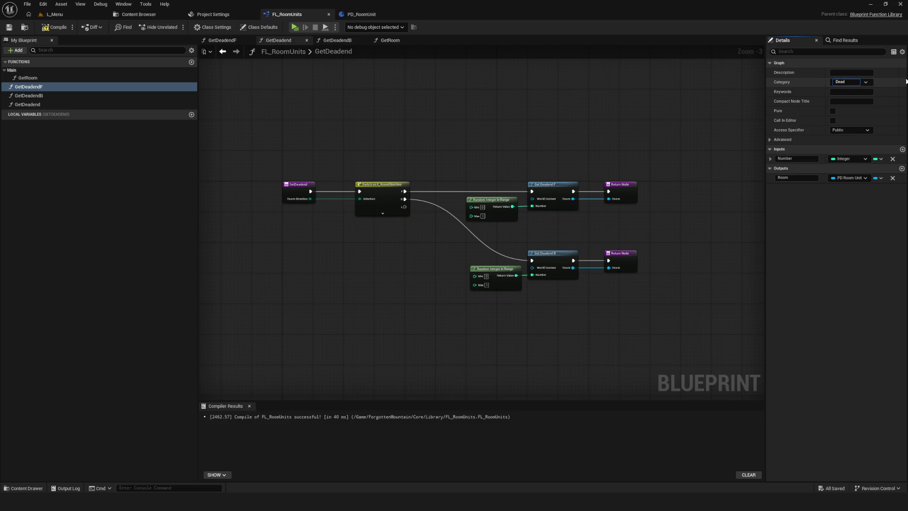
text(End)
key(Return)
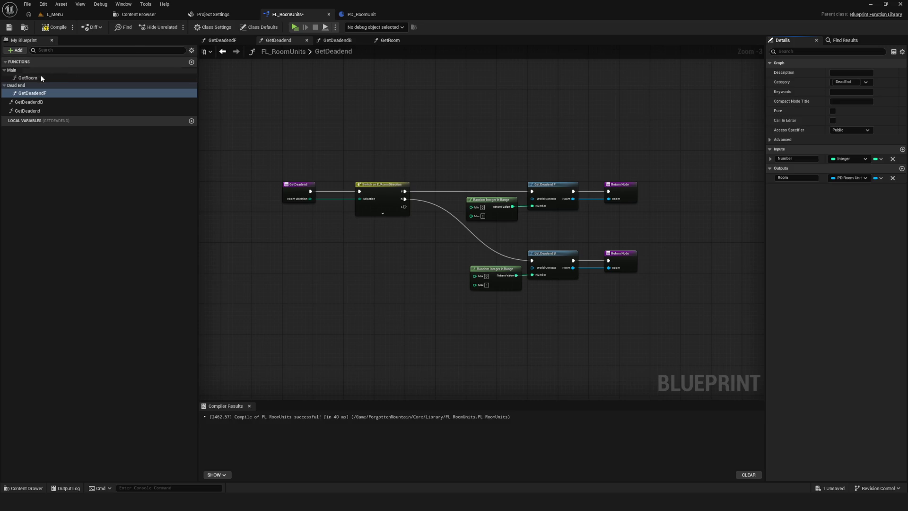
mouse_move(34, 101)
mouse_down()
mouse_move(26, 85)
mouse_move(87, 94)
mouse_up()
key(ctrl+s)
click(53, 31)
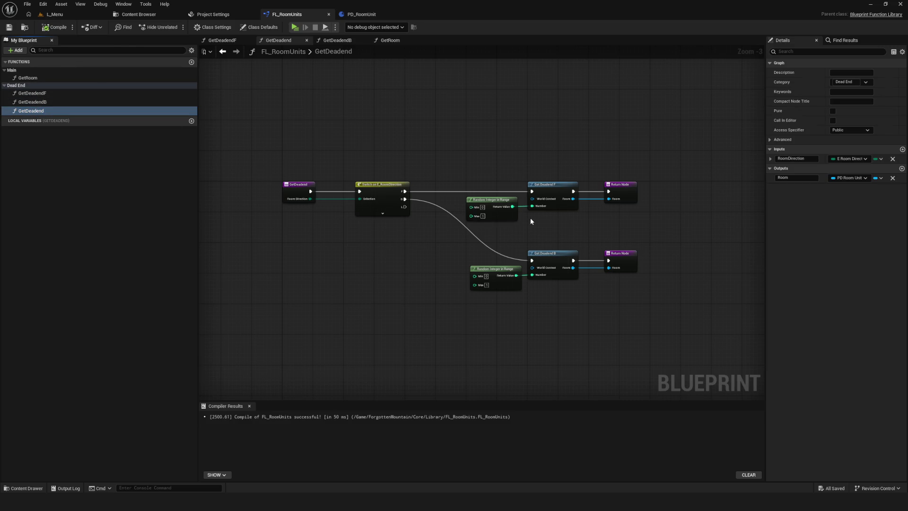
scroll(530, 218, up, 3)
mouse_move(466, 129)
mouse_down()
mouse_move(396, 131)
mouse_move(340, 150)
mouse_move(352, 156)
mouse_up()
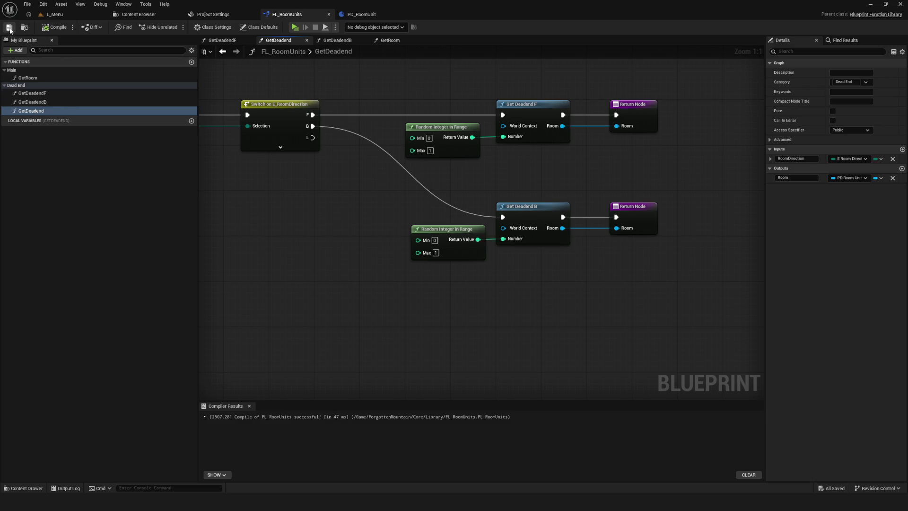
Duplicate GetDeadendB and rename the copy GetDeadendL.
click(55, 101)
key(ctrl+w)
drag(67, 120, 48, 122)
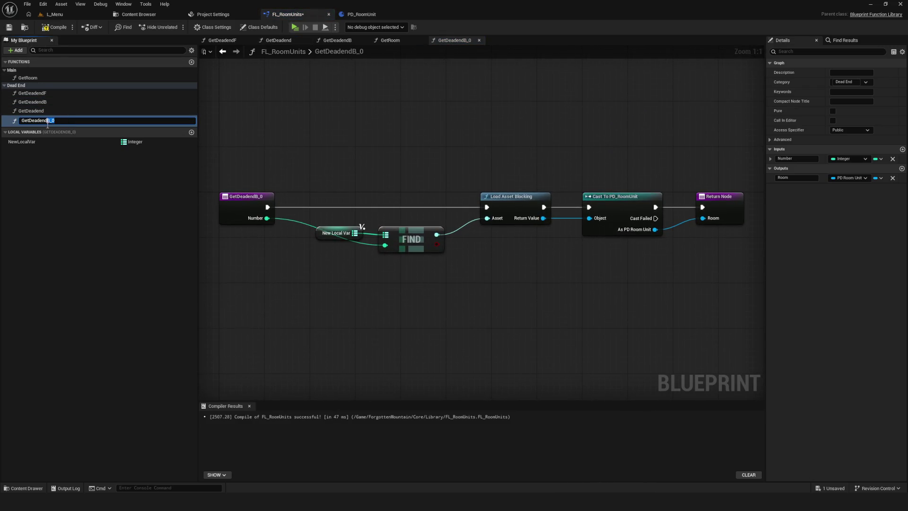
text(L)
key(Return)
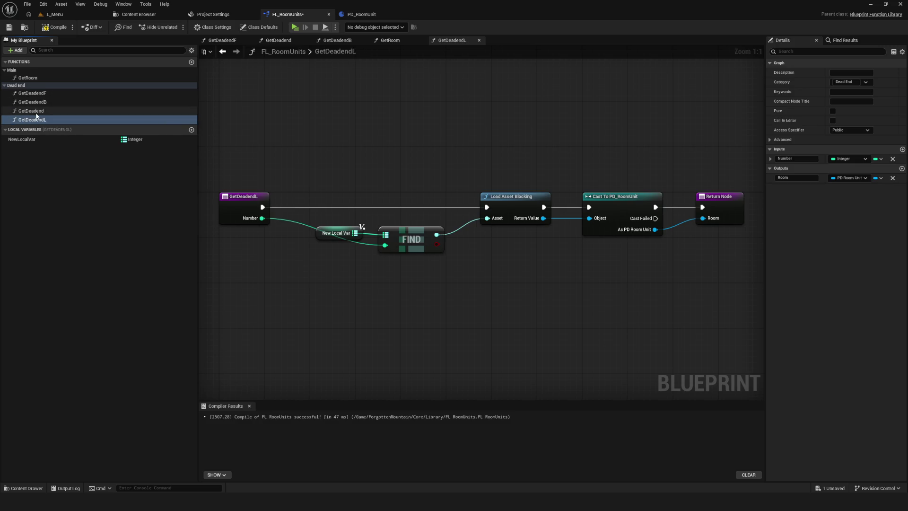
Make a second copy named GetDeadendR, save, and open the GetDeadend graph.
key(ctrl+w)
text(GetDeadendR)
drag(61, 129, 49, 132)
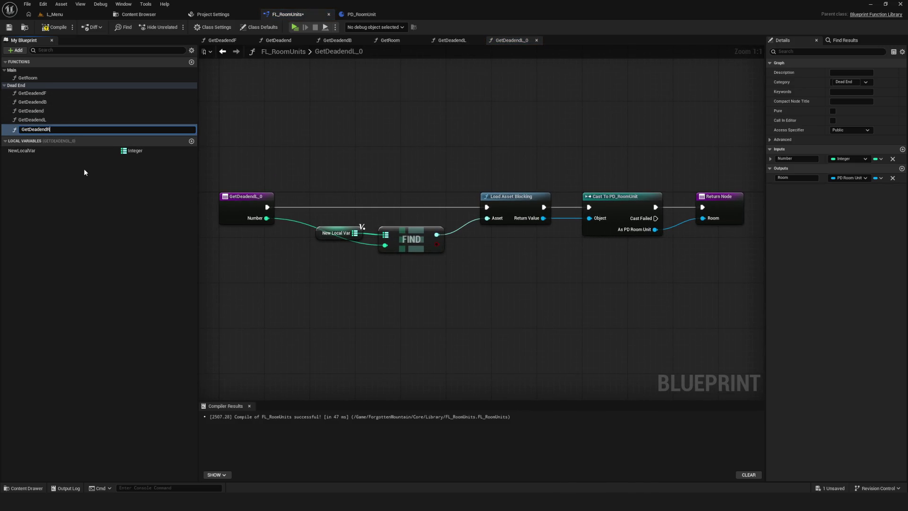
key(Return)
key(ctrl+s)
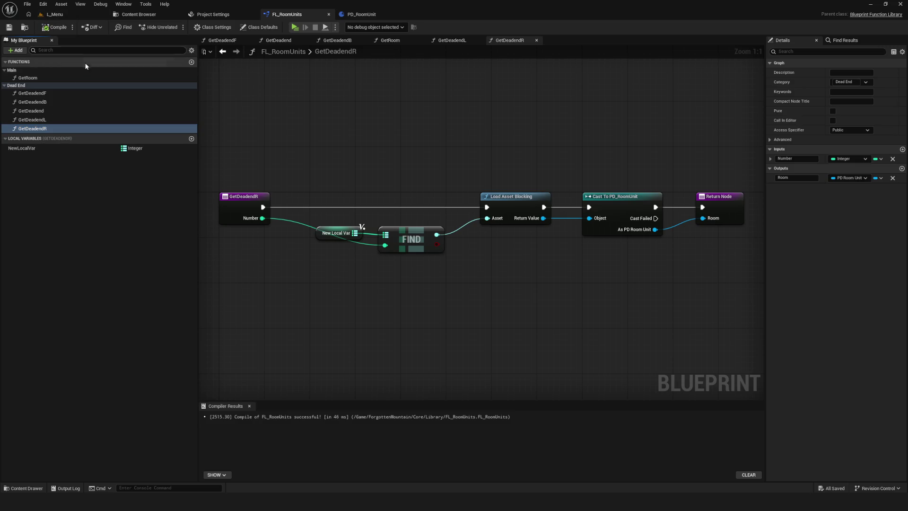
click(45, 111)
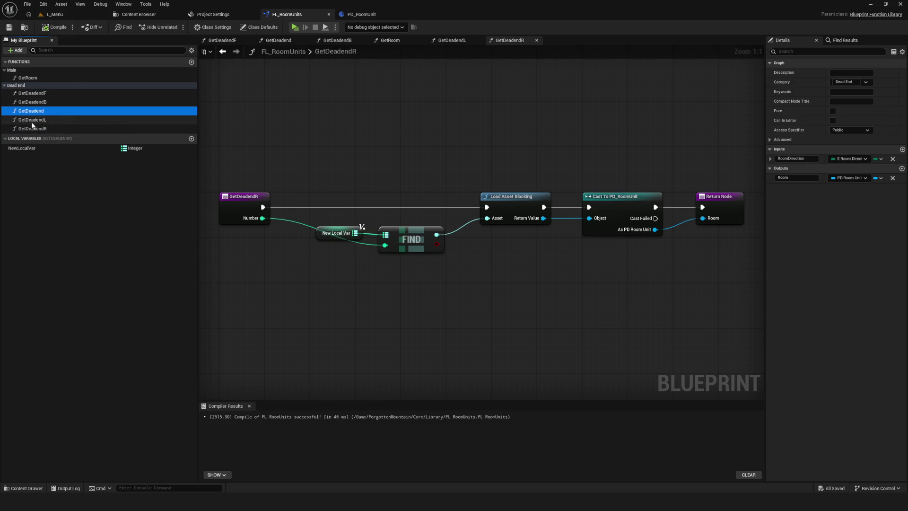
double_click(45, 111)
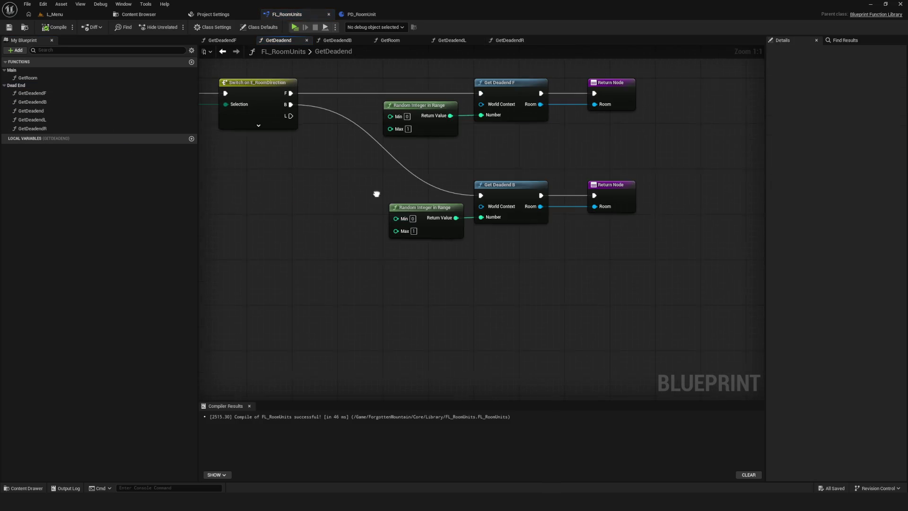
Add a Get Deadend L call and wire the switch's L output to it.
mouse_move(32, 120)
mouse_down()
mouse_move(130, 137)
mouse_move(449, 237)
mouse_move(504, 263)
mouse_move(505, 274)
mouse_up()
click(258, 129)
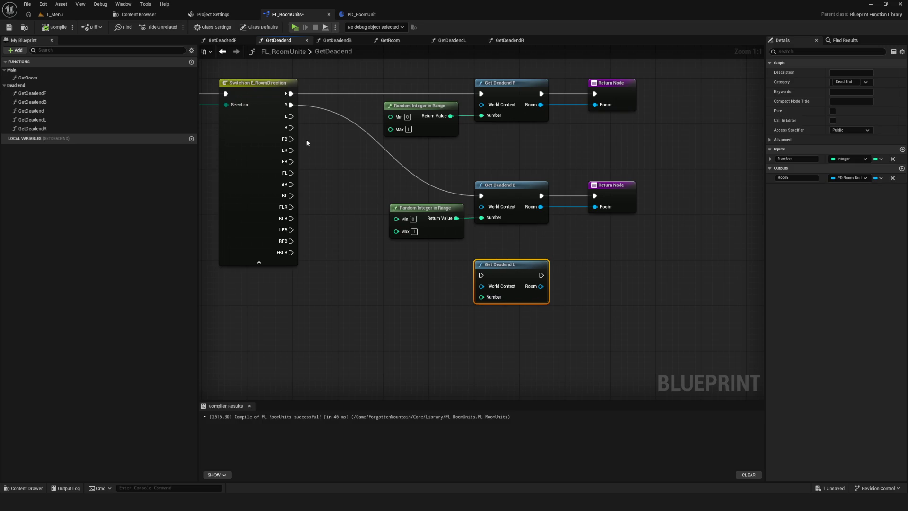
mouse_move(291, 116)
mouse_down()
mouse_move(430, 274)
mouse_move(506, 277)
mouse_up()
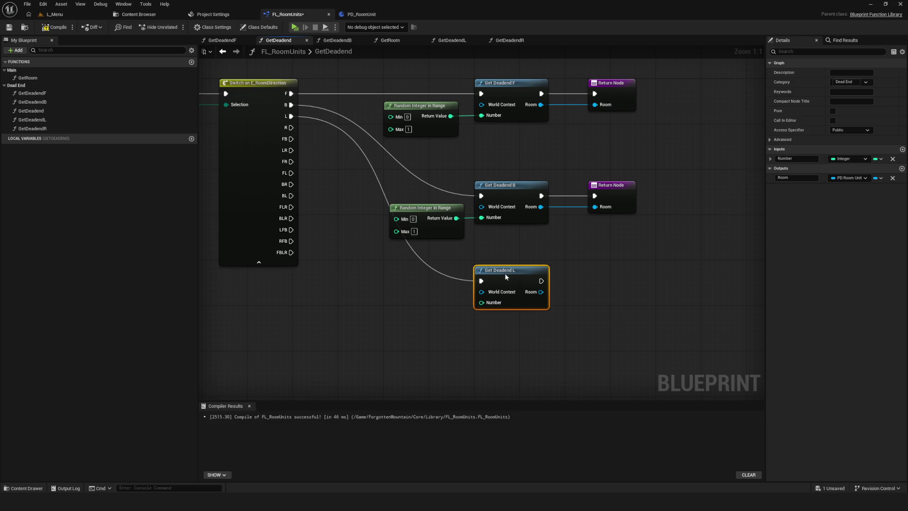
scroll(325, 201, down, 5)
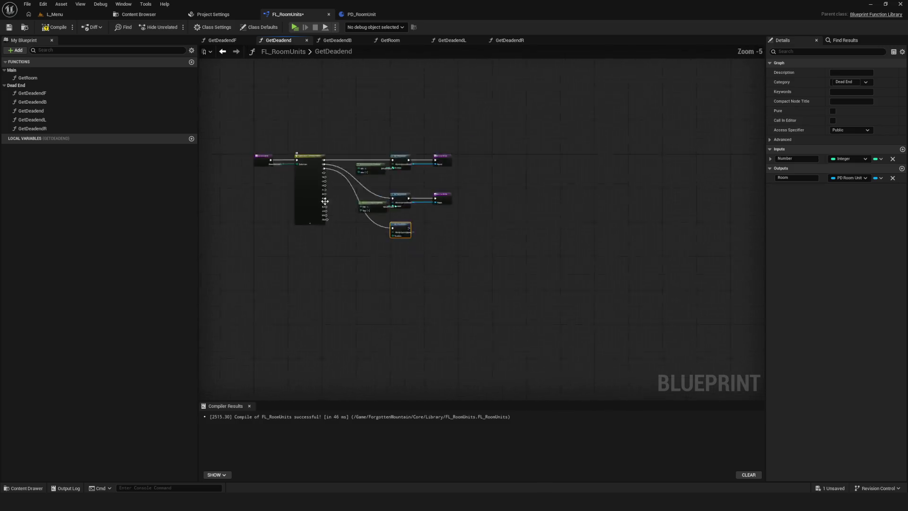
scroll(325, 201, up, 2)
Place a Get Deadend R call below Get Deadend L, fed by the switch's R output.
mouse_move(53, 131)
mouse_down()
mouse_move(388, 270)
mouse_move(397, 236)
mouse_up()
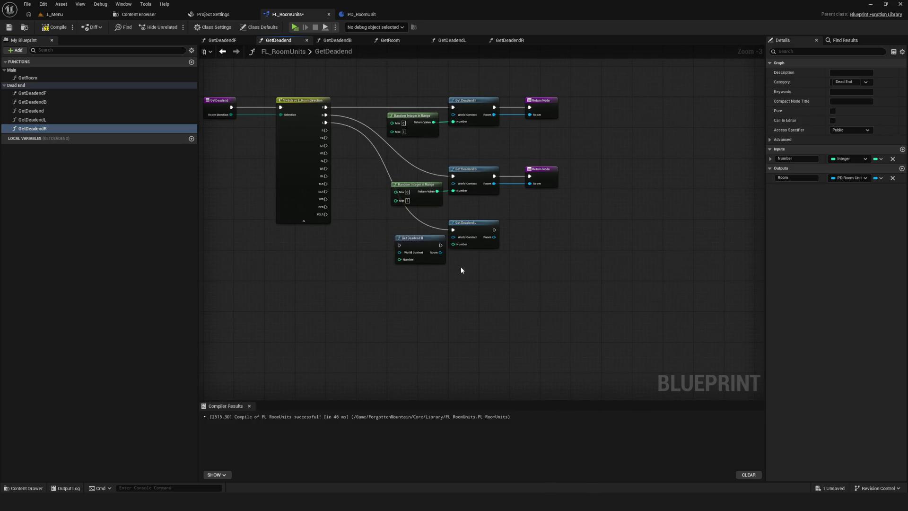
scroll(462, 270, up, 3)
key(ctrl+z)
click(43, 131)
mouse_move(42, 131)
mouse_down()
mouse_move(490, 278)
mouse_move(490, 287)
mouse_up()
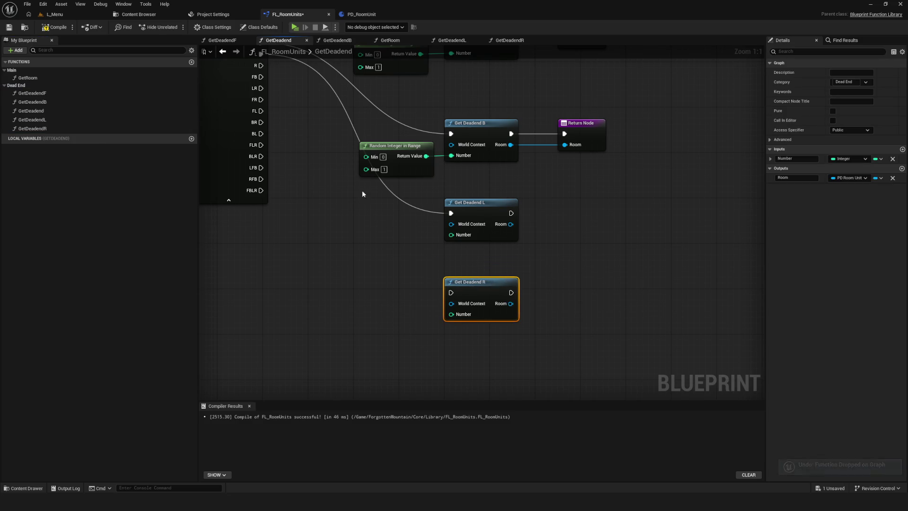
drag(363, 194, 375, 245)
mouse_move(272, 116)
mouse_down()
mouse_move(421, 341)
mouse_move(463, 343)
mouse_up()
drag(290, 208, 316, 219)
Collapse the switch's unused outputs, nudge Get Deadend R lower, and save.
click(268, 265)
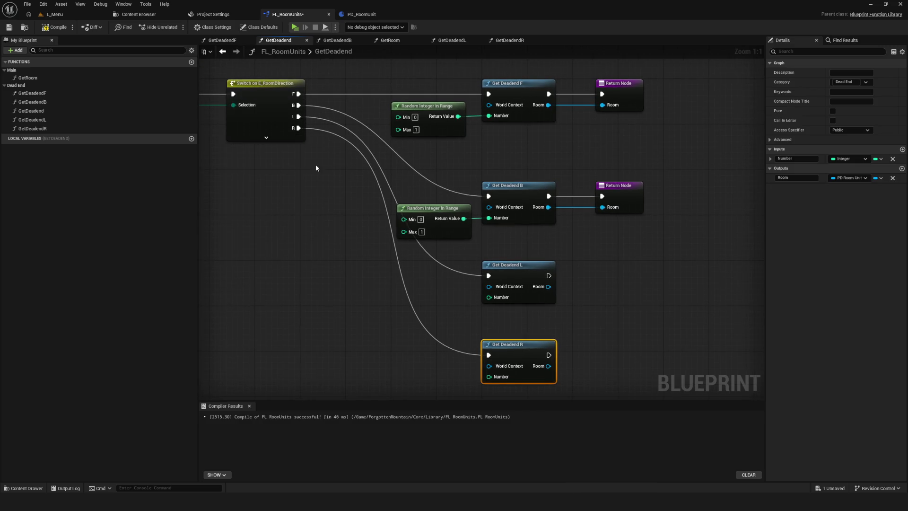
scroll(379, 168, down, 4)
scroll(416, 203, up, 3)
drag(452, 285, 452, 290)
drag(536, 113, 538, 137)
key(ctrl+s)
Copy the B branch's Return Node and wire Get Deadend L and R into their own returns.
click(520, 164)
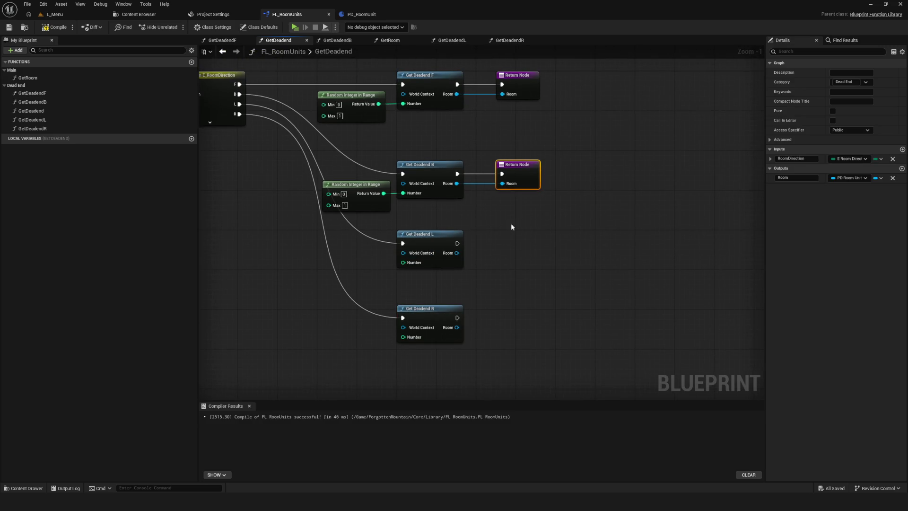
key(ctrl+c)
key(ctrl+v)
drag(457, 243, 519, 245)
drag(456, 253, 508, 257)
key(ctrl+v)
mouse_move(435, 300)
mouse_down()
mouse_move(481, 300)
mouse_move(481, 310)
mouse_up()
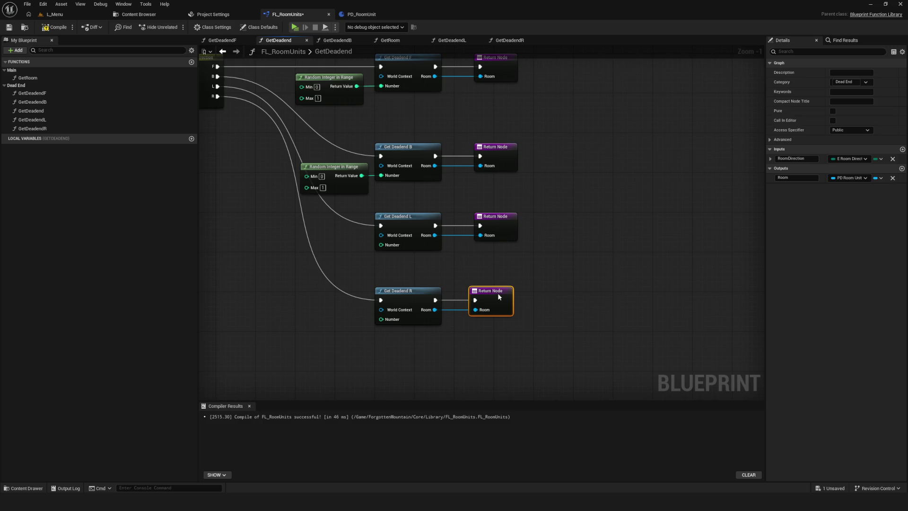
Set the second Random Integer in Range's Max to 2.
scroll(461, 268, down, 2)
click(400, 200)
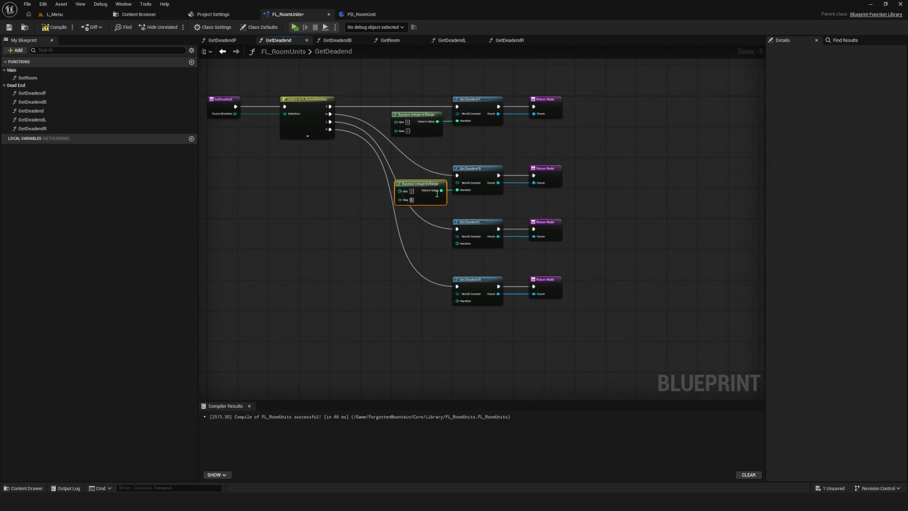
scroll(402, 199, up, 3)
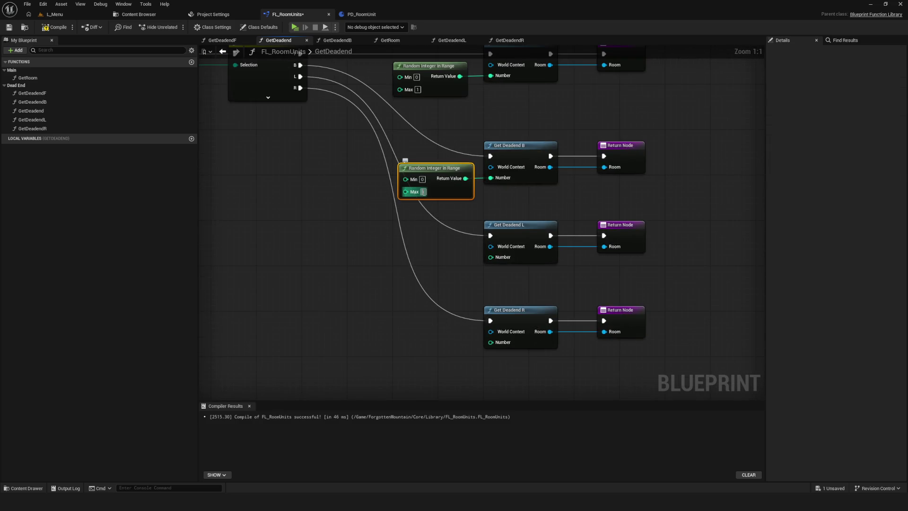
text(2)
click(379, 225)
click(50, 30)
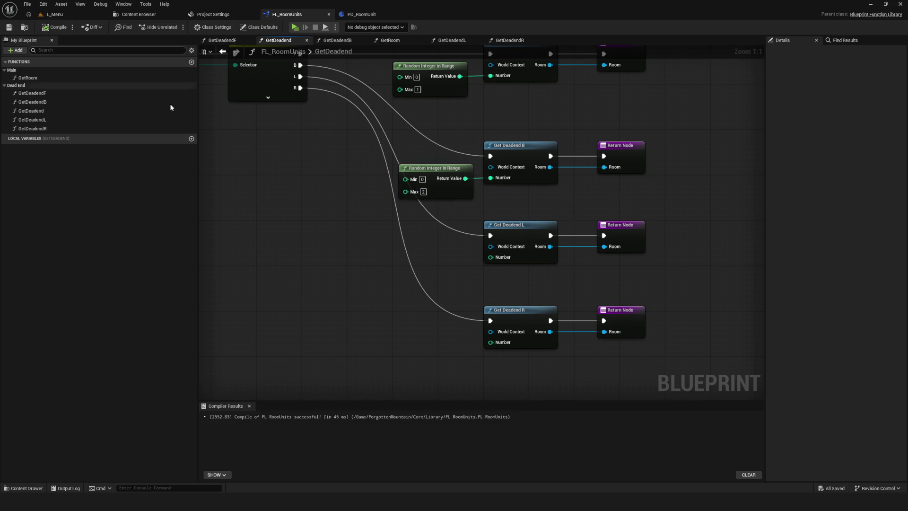
Compile and save the FL_RoomUnits library.
drag(436, 128, 427, 148)
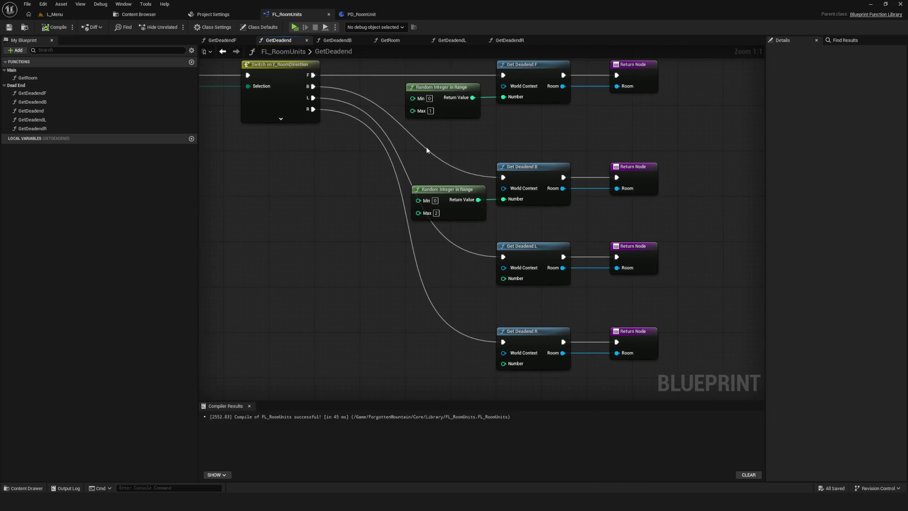
scroll(427, 150, down, 6)
scroll(427, 150, up, 5)
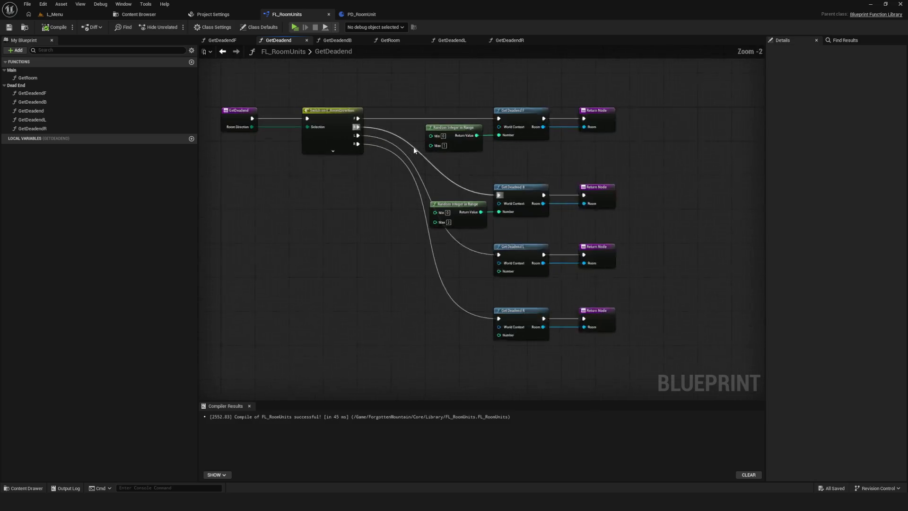
click(54, 26)
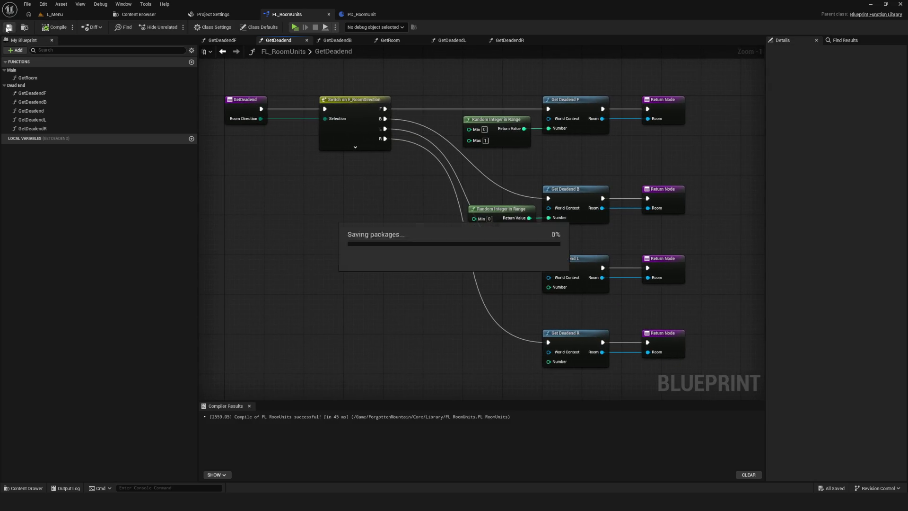
scroll(495, 147, up, 1)
Set the top Random Integer in Range's Max to 2.
click(483, 139)
text(2)
key(Return)
mouse_move(501, 256)
mouse_down()
mouse_move(443, 188)
mouse_move(419, 185)
mouse_up()
Paste Random Integer in Range copies into Get Deadend L and R Number pins, then recompile.
key(ctrl+v)
drag(440, 273, 479, 272)
drag(390, 263, 400, 268)
mouse_move(381, 388)
mouse_down()
mouse_move(393, 314)
mouse_move(433, 284)
mouse_move(493, 283)
mouse_up()
key(ctrl+v)
scroll(440, 207, down, 1)
key(Home)
click(55, 27)
Move the B, L and R node rows upward to tidy the graph, then open GetRoom.
scroll(461, 137, down, 3)
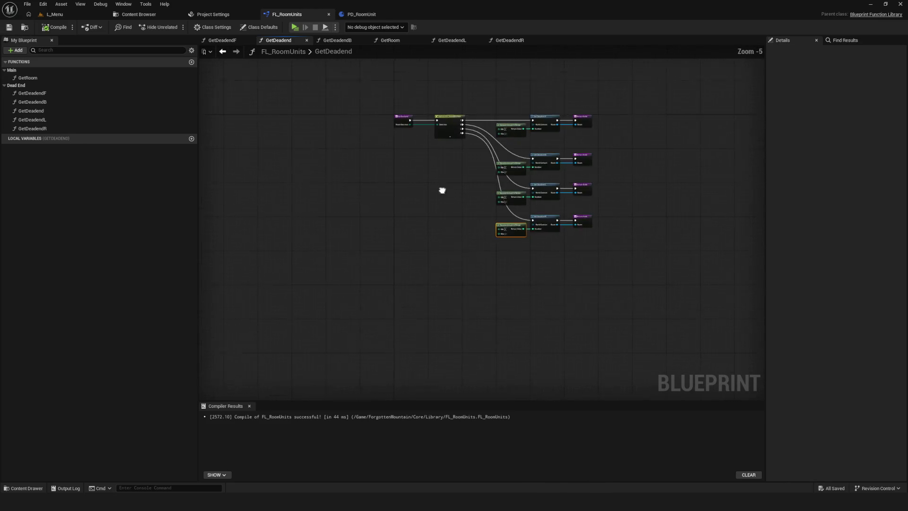
scroll(476, 289, up, 4)
scroll(448, 273, down, 8)
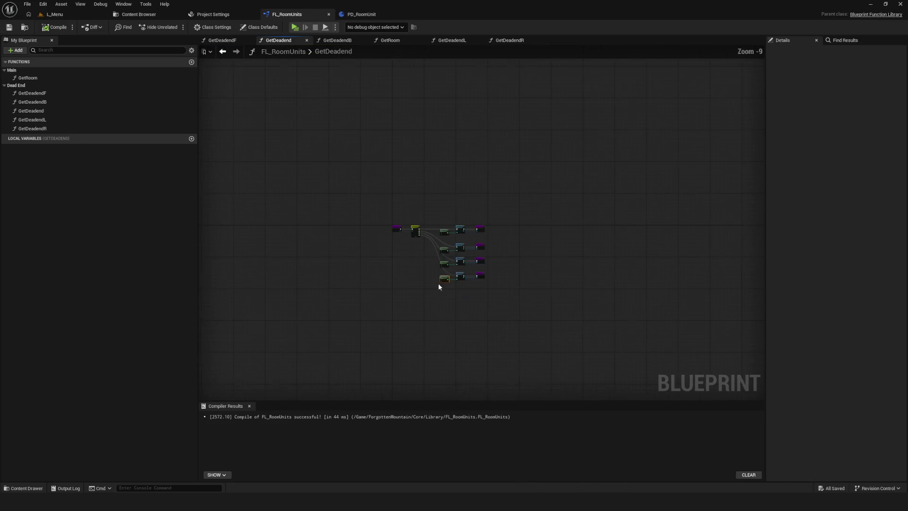
scroll(438, 283, up, 7)
scroll(445, 218, up, 2)
drag(369, 173, 640, 310)
drag(498, 177, 498, 158)
scroll(498, 158, down, 7)
scroll(431, 171, up, 6)
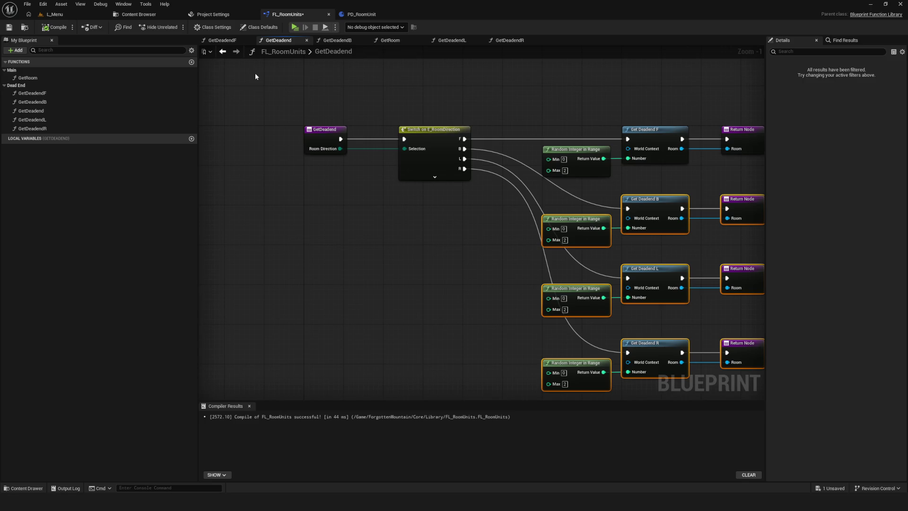
scroll(416, 101, up, 1)
scroll(374, 118, down, 5)
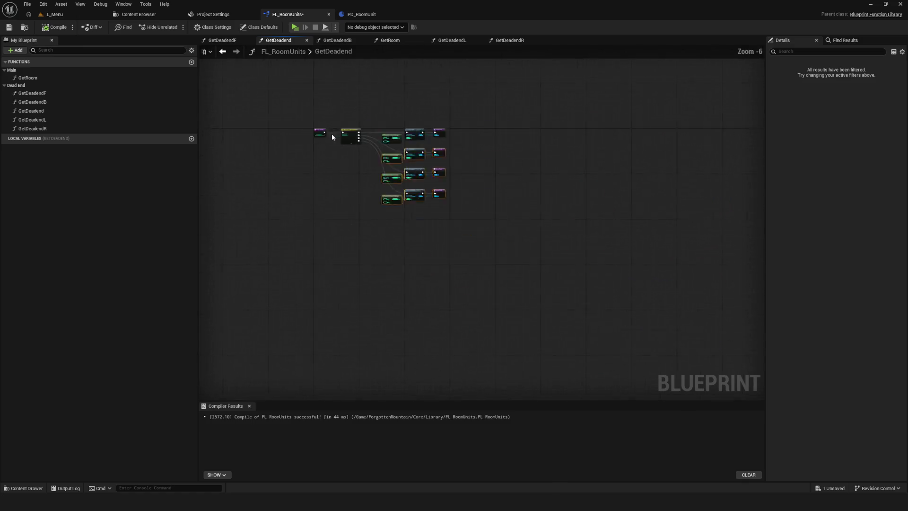
scroll(329, 134, up, 5)
drag(325, 131, 311, 112)
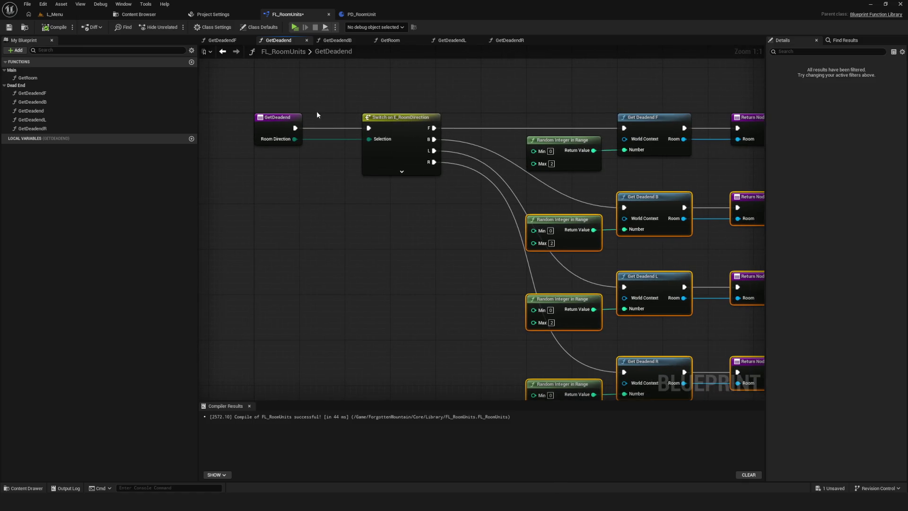
double_click(27, 77)
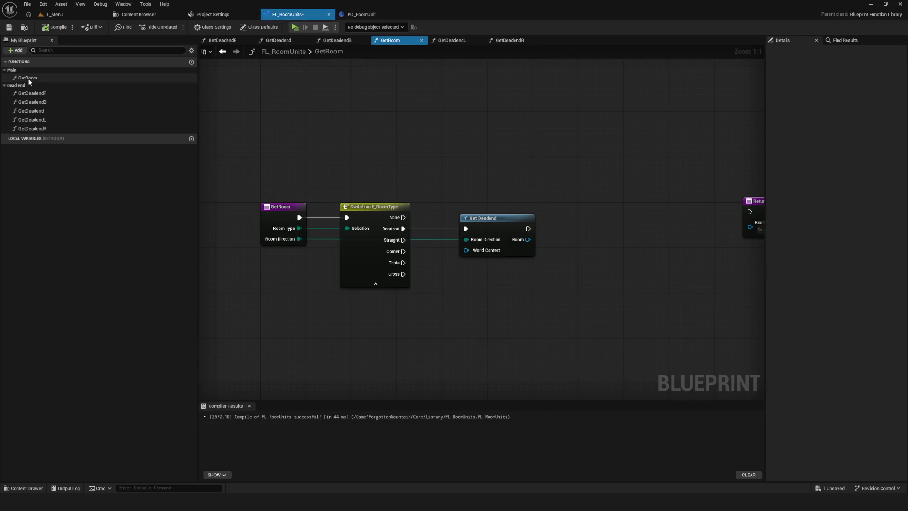
Duplicate GetDeadend as GetStraight and put it in a new Straight category.
scroll(405, 178, down, 5)
scroll(405, 178, up, 7)
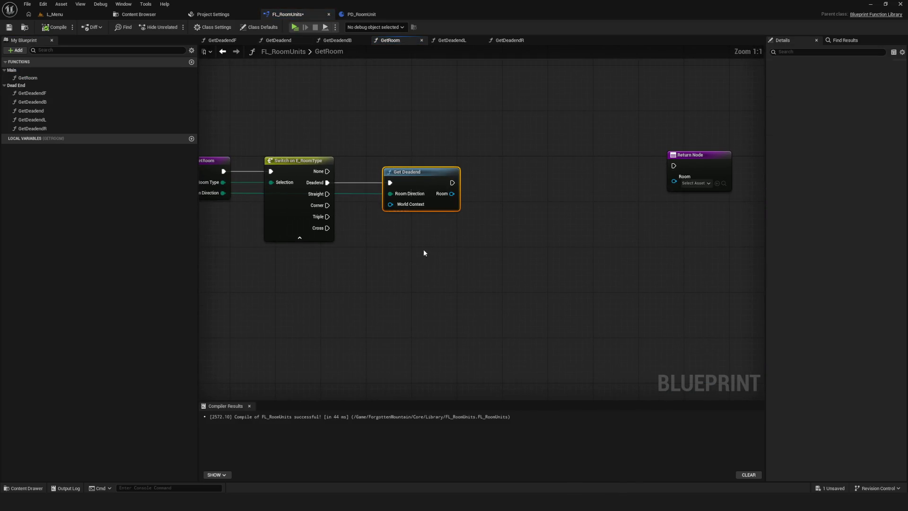
click(33, 101)
double_click(44, 111)
key(ctrl+d)
text(GetStraight)
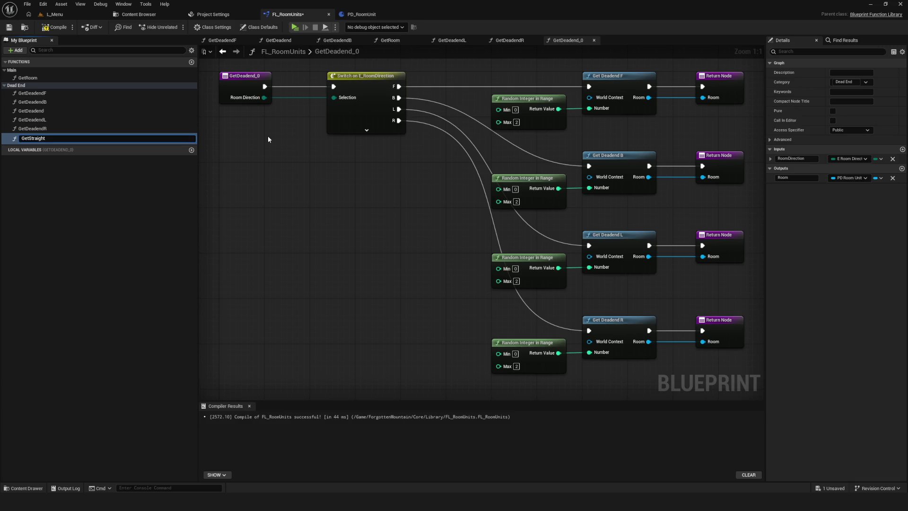
key(Return)
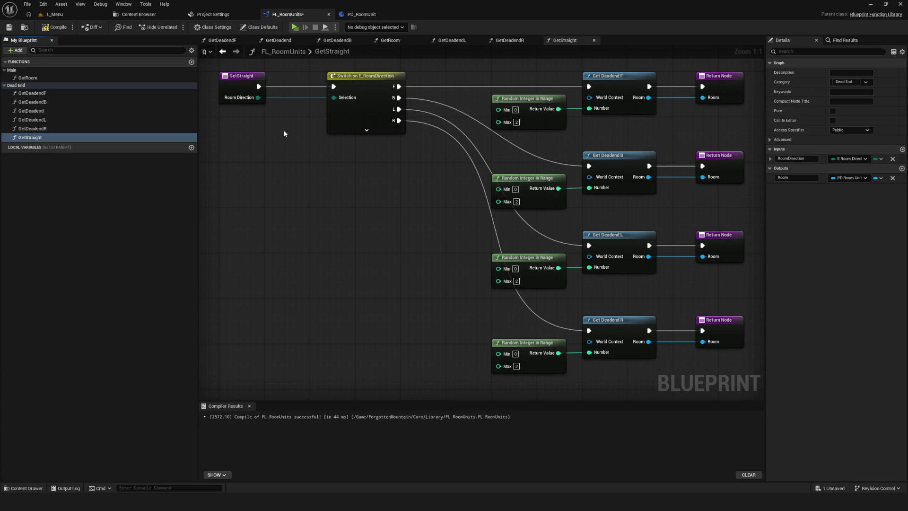
click(852, 81)
text(Straight)
key(Return)
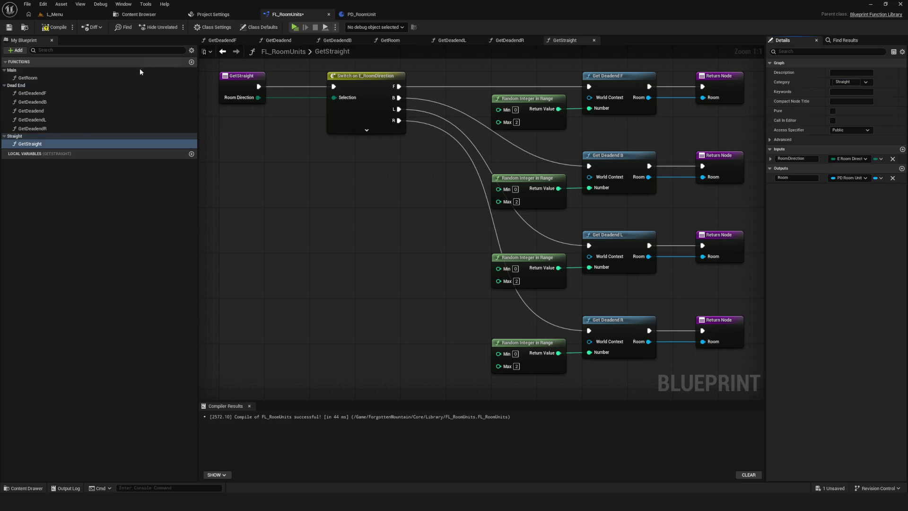
Duplicate further copies named GetCorner and GetTriple.
key(ctrl+w)
drag(59, 157, 28, 161)
text(Corner)
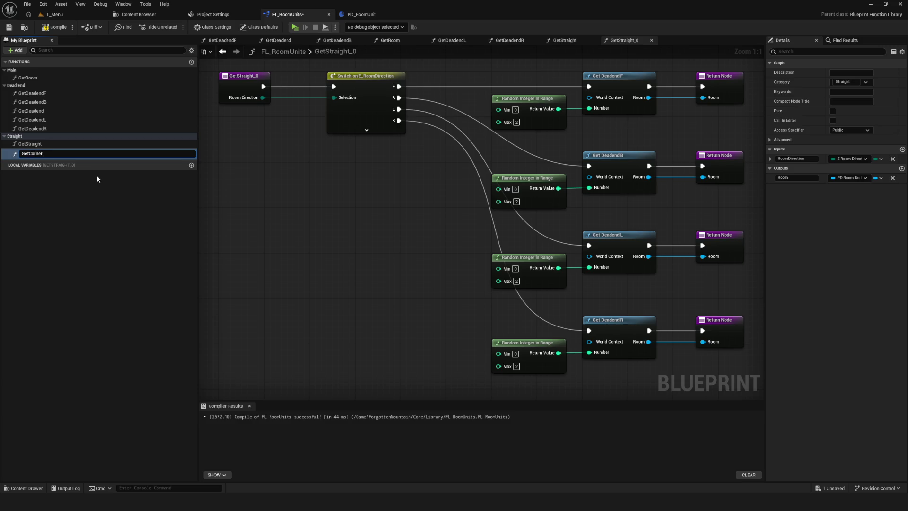
key(Return)
key(ctrl+w)
drag(47, 162, 29, 163)
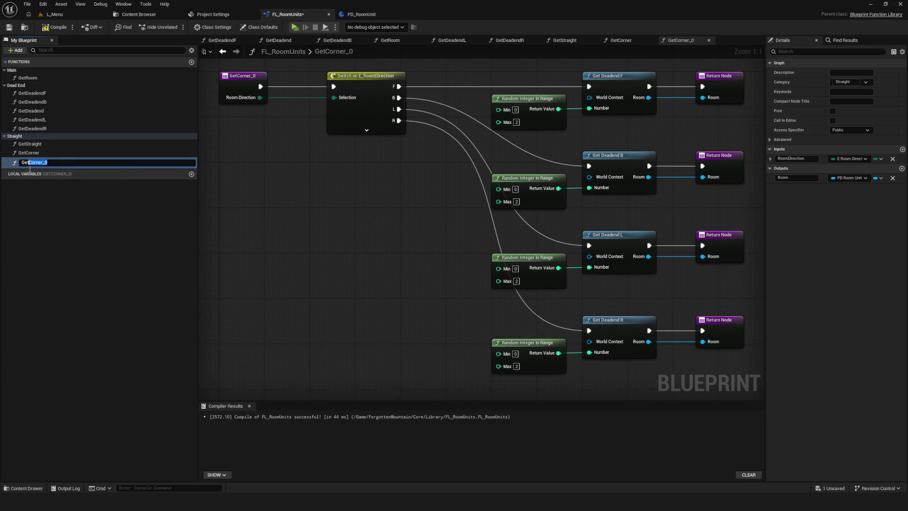
text(Triple)
key(Return)
Make one more copy named GetCross and save the library.
key(ctrl+w)
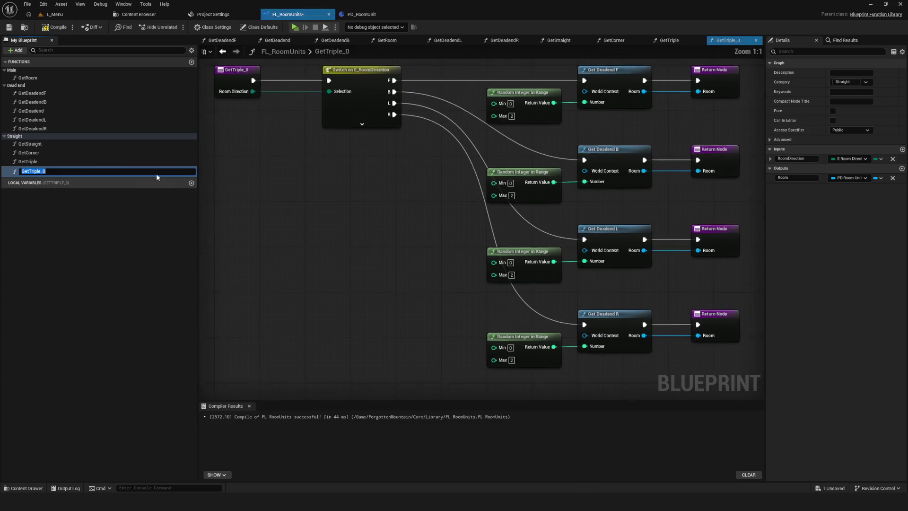
drag(47, 172, 27, 179)
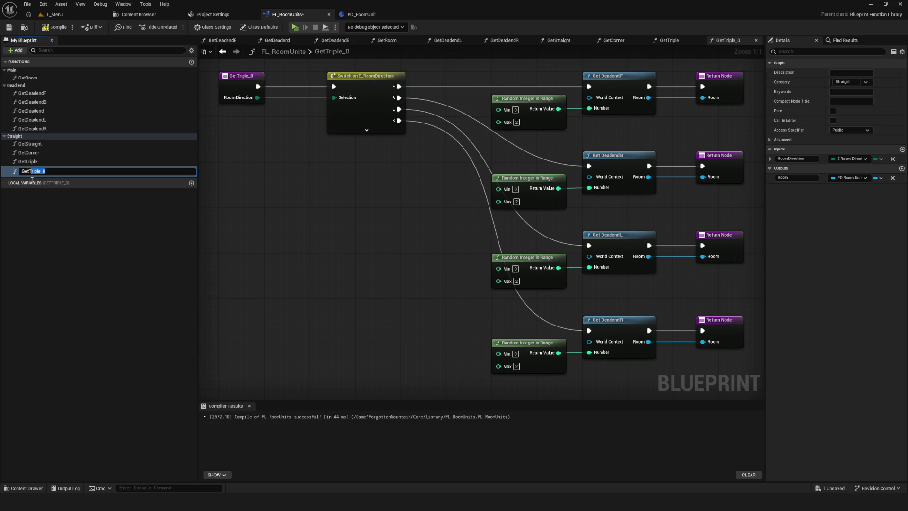
key(BackSpace)
text(Cross)
key(Return)
key(ctrl+s)
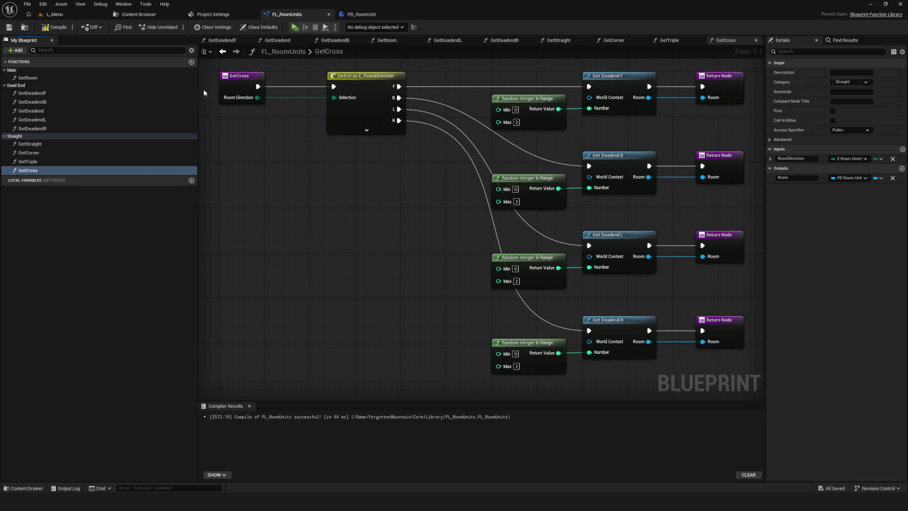
Set GetCorner's category to Corner and GetTriple's category to Triple.
click(39, 153)
click(844, 82)
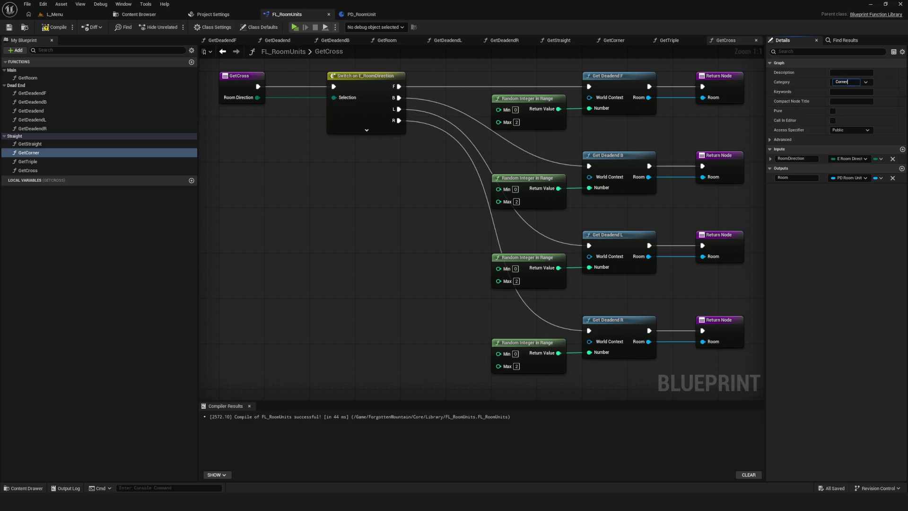
key(Return)
click(67, 153)
click(863, 82)
text(Triple)
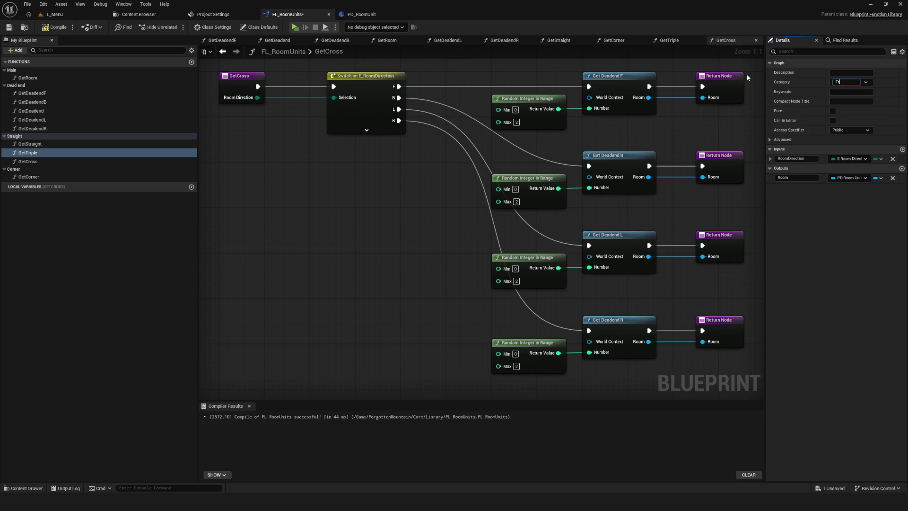
key(Return)
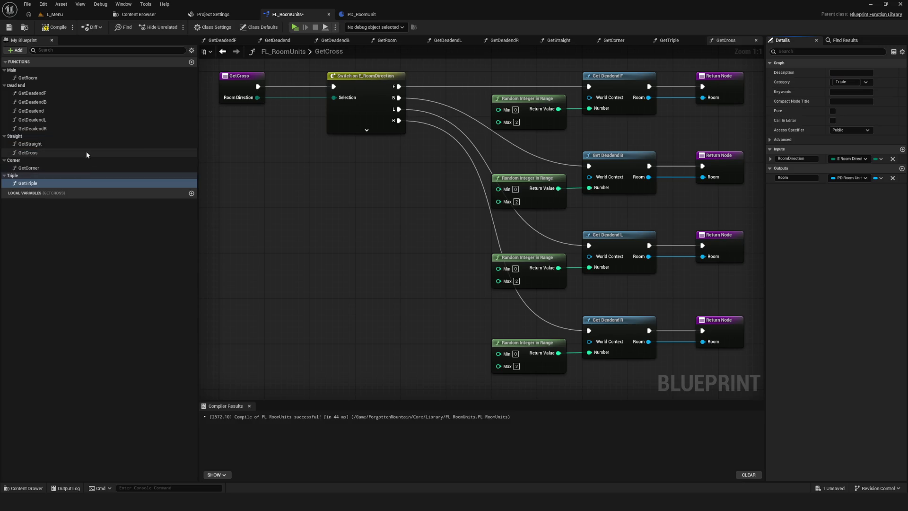
Set GetCross's category to Cross, save, and open the GetRoom graph.
click(44, 152)
click(847, 82)
text(Cross)
key(Return)
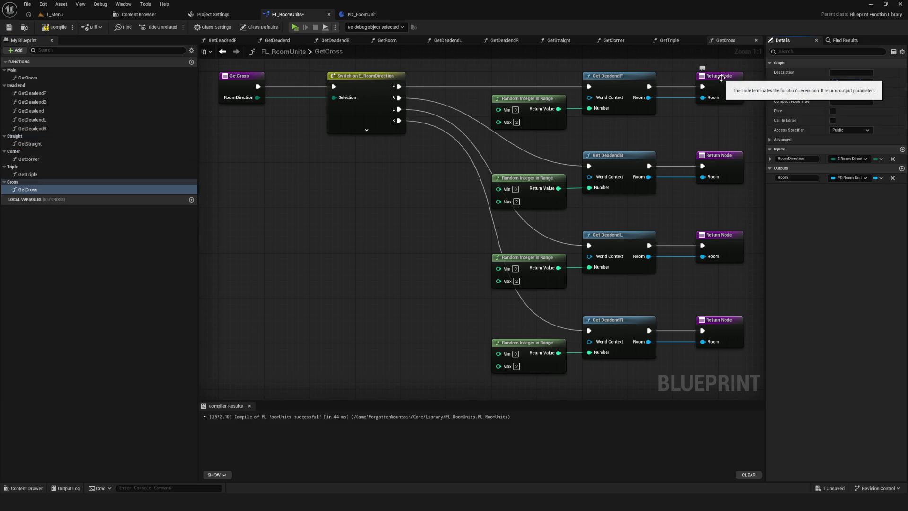
scroll(449, 207, down, 5)
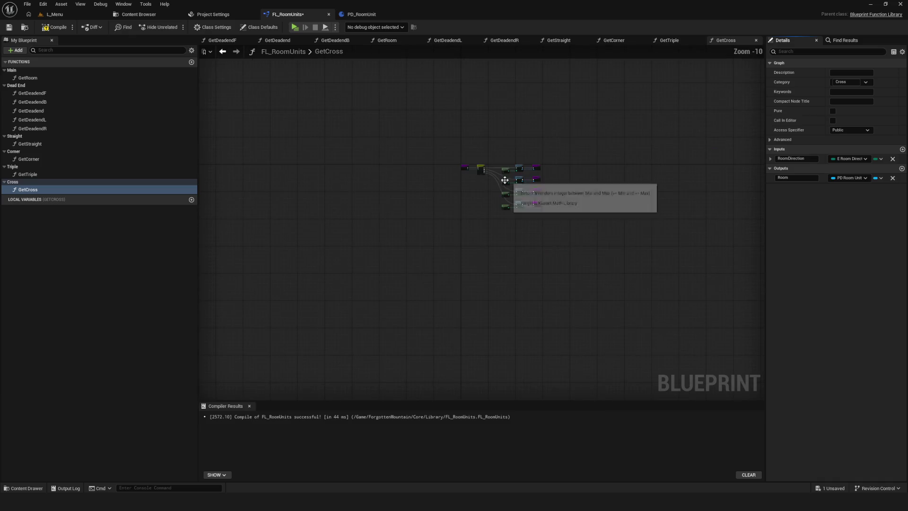
key(ctrl+s)
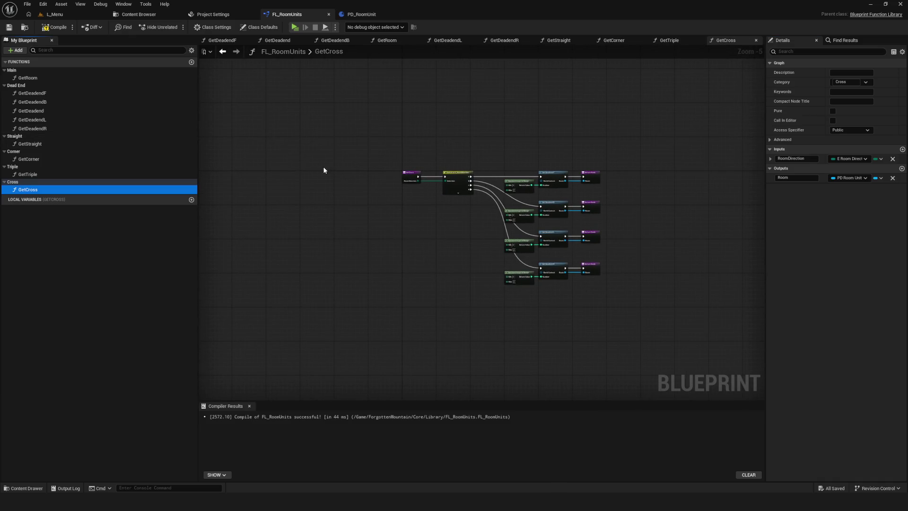
double_click(29, 78)
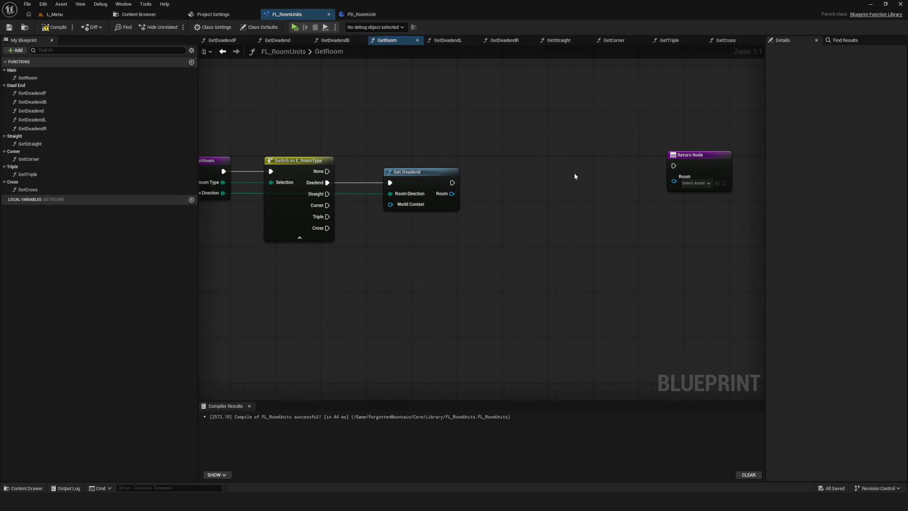
Add a Get Straight call below Get Deadend, wired to the Straight case and Room Direction.
click(511, 165)
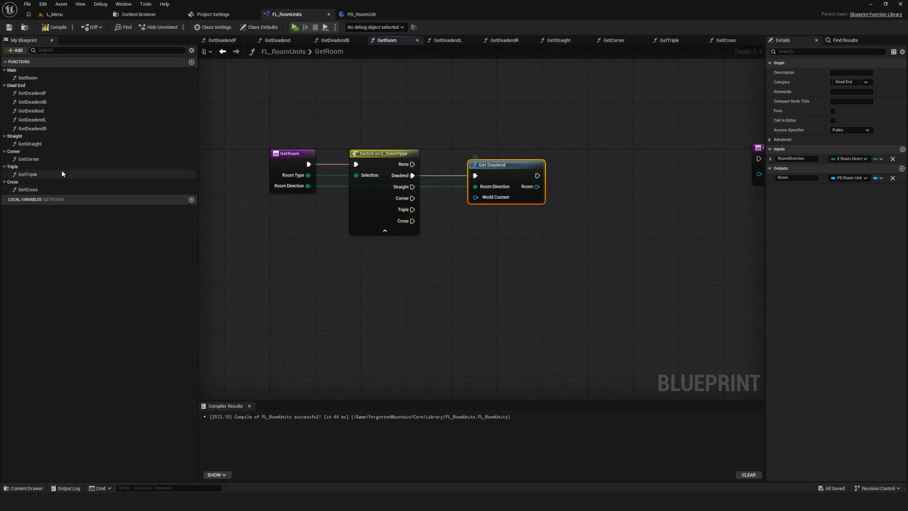
mouse_move(43, 143)
mouse_down()
mouse_move(442, 247)
mouse_move(487, 213)
mouse_move(516, 228)
mouse_up()
drag(413, 187, 475, 232)
drag(308, 185, 476, 247)
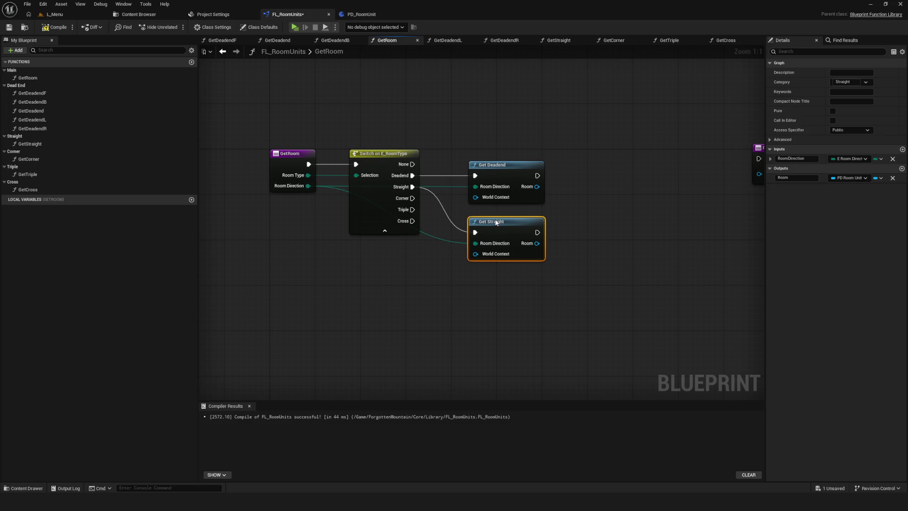
scroll(497, 223, down, 5)
scroll(440, 218, up, 5)
mouse_move(441, 218)
mouse_down()
mouse_move(405, 241)
mouse_move(390, 194)
mouse_up()
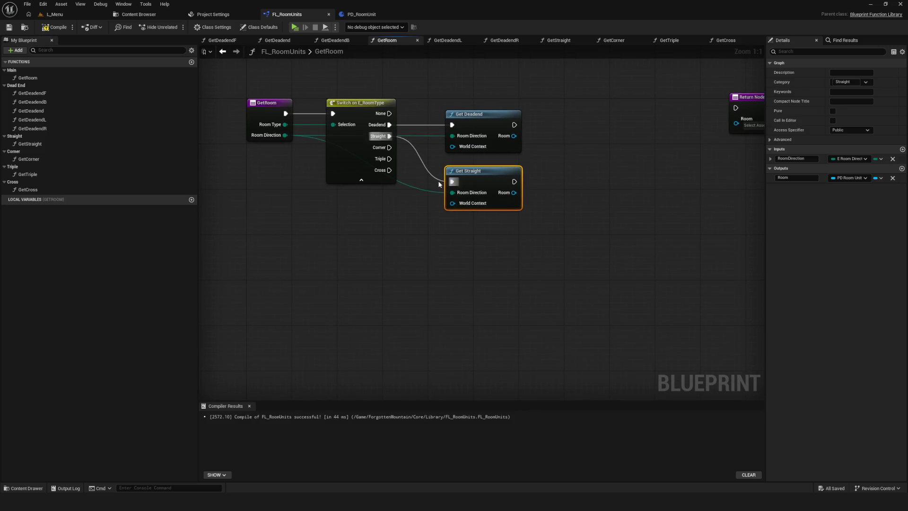
Add a Get Corner call fed by the Corner case and Room Direction.
click(35, 160)
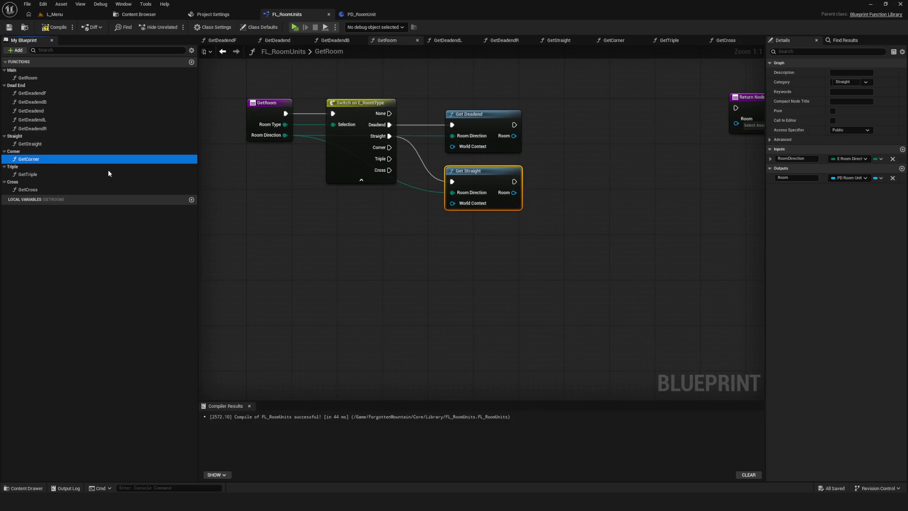
drag(108, 169, 449, 232)
click(498, 232)
mouse_move(389, 147)
mouse_down()
mouse_move(447, 243)
mouse_move(458, 244)
mouse_move(418, 240)
mouse_move(285, 136)
mouse_up()
mouse_move(33, 174)
mouse_down()
mouse_move(508, 330)
mouse_move(456, 286)
mouse_move(389, 159)
mouse_up()
Add Get Triple and Get Cross calls wired to their cases and Room Direction.
click(474, 295)
drag(458, 317, 285, 135)
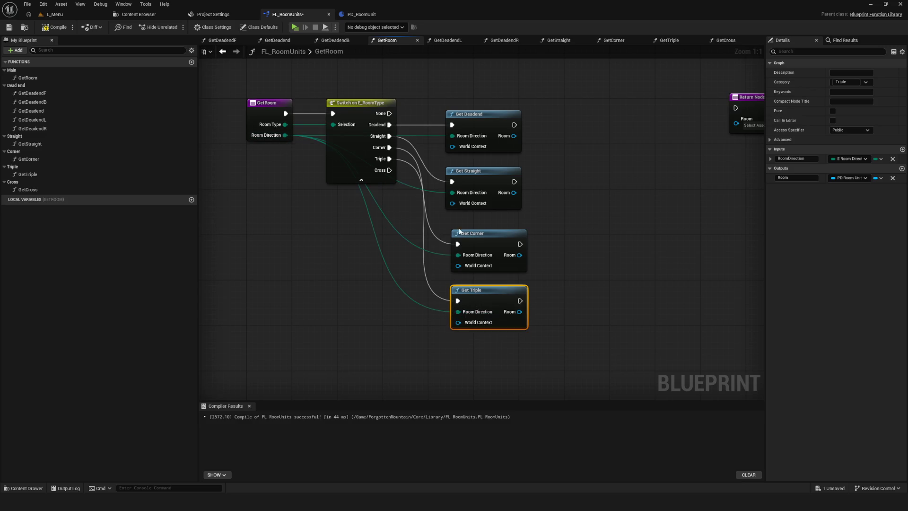
mouse_move(27, 189)
mouse_down()
mouse_move(470, 358)
mouse_move(487, 355)
mouse_move(404, 181)
mouse_move(386, 170)
mouse_up()
click(488, 353)
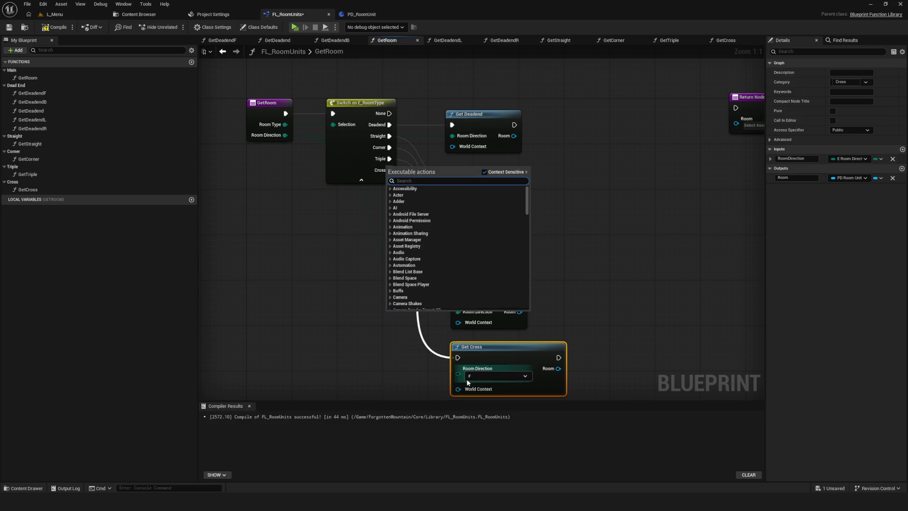
click(388, 180)
mouse_move(458, 373)
mouse_down()
mouse_move(320, 166)
mouse_move(284, 134)
mouse_up()
scroll(482, 177, down, 4)
scroll(482, 176, up, 2)
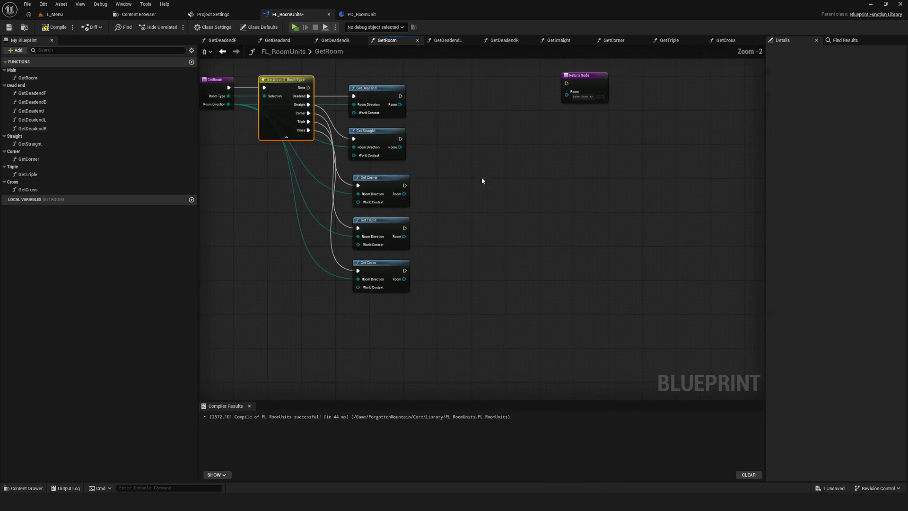
Give Get Deadend, Get Straight, Get Corner, Get Triple and Get Cross each their own Return Node.
mouse_move(597, 110)
mouse_down()
mouse_move(451, 125)
mouse_move(451, 140)
mouse_up()
scroll(458, 124, up, 2)
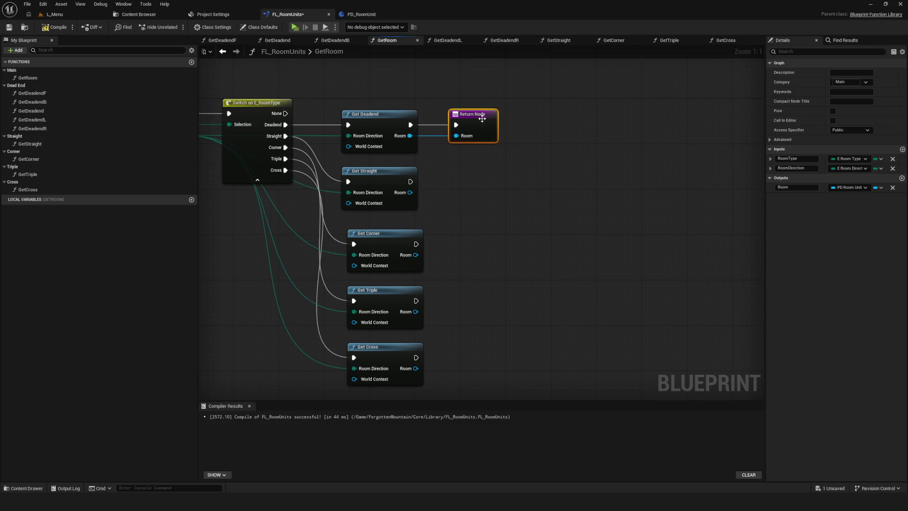
key(ctrl+d)
mouse_move(411, 182)
mouse_down()
mouse_move(451, 191)
mouse_move(451, 208)
mouse_move(442, 182)
mouse_up()
key(ctrl+d)
mouse_move(390, 194)
mouse_down()
mouse_move(430, 195)
mouse_move(431, 206)
mouse_up()
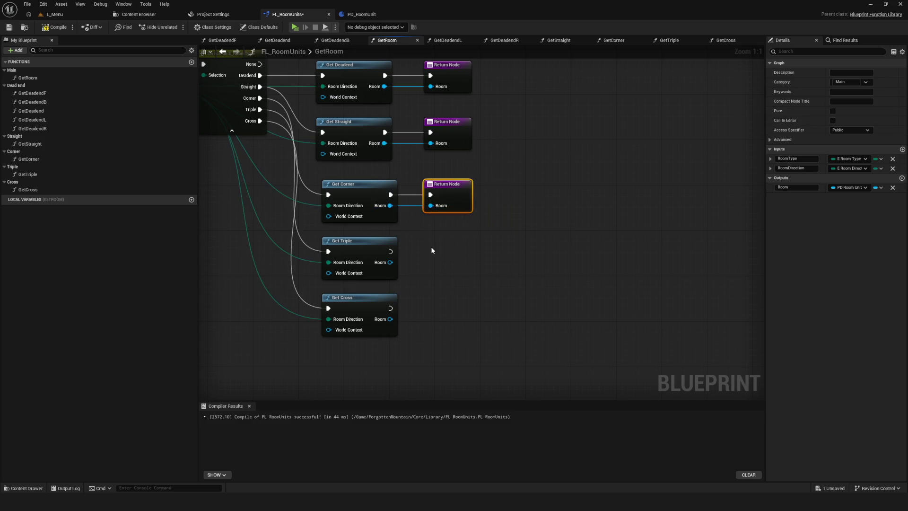
key(ctrl+d)
mouse_move(390, 251)
mouse_down()
mouse_move(436, 257)
mouse_move(437, 272)
mouse_move(460, 246)
mouse_move(449, 305)
mouse_move(430, 314)
mouse_move(430, 329)
mouse_move(452, 302)
mouse_up()
key(ctrl+d)
scroll(450, 246, down, 5)
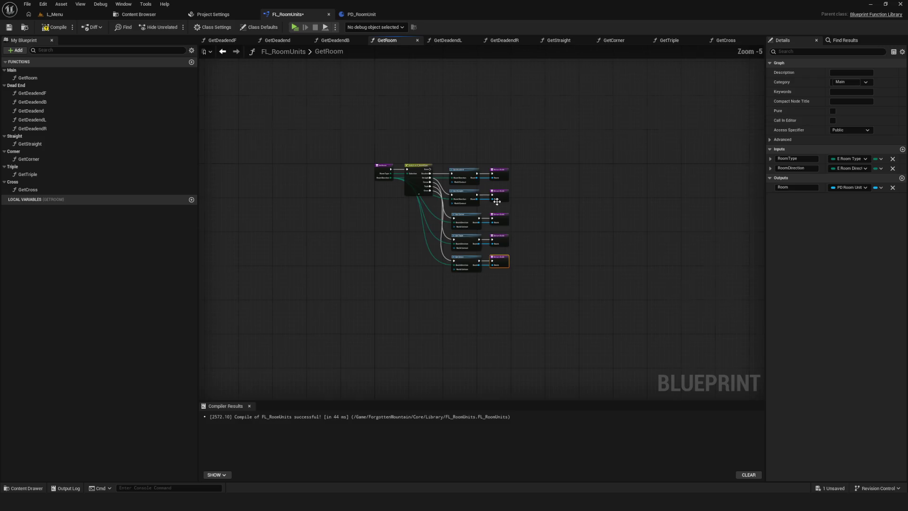
scroll(440, 227, up, 4)
Compile and save the library, then shift the Corner, Triple and Cross nodes slightly left.
click(54, 29)
click(6, 29)
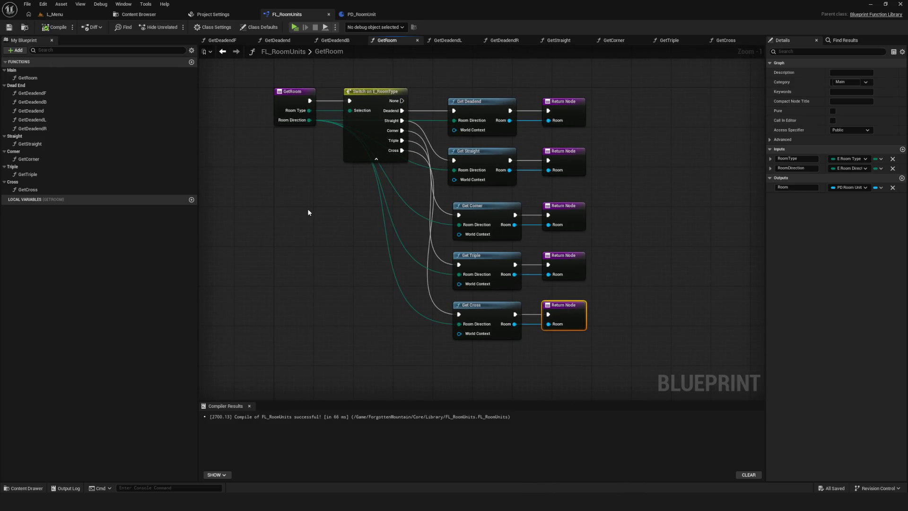
scroll(308, 212, down, 1)
scroll(362, 266, up, 2)
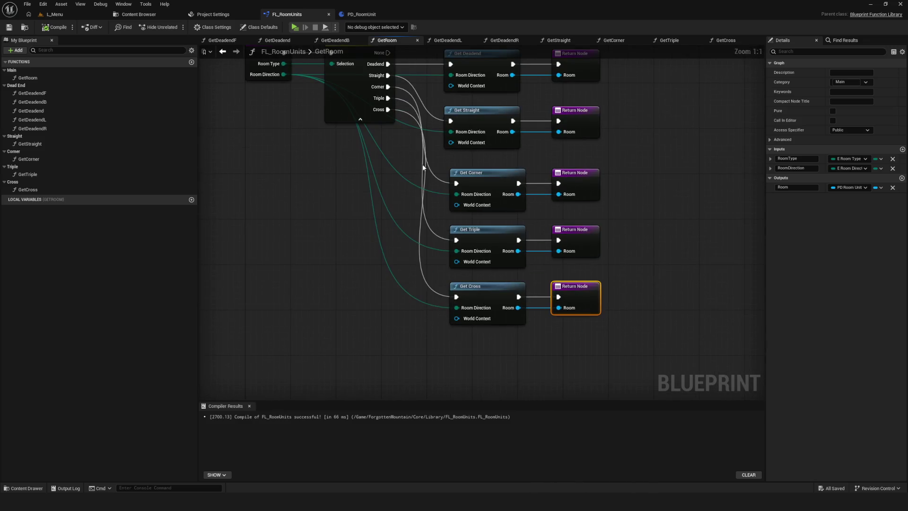
drag(424, 167, 636, 355)
drag(491, 178, 486, 179)
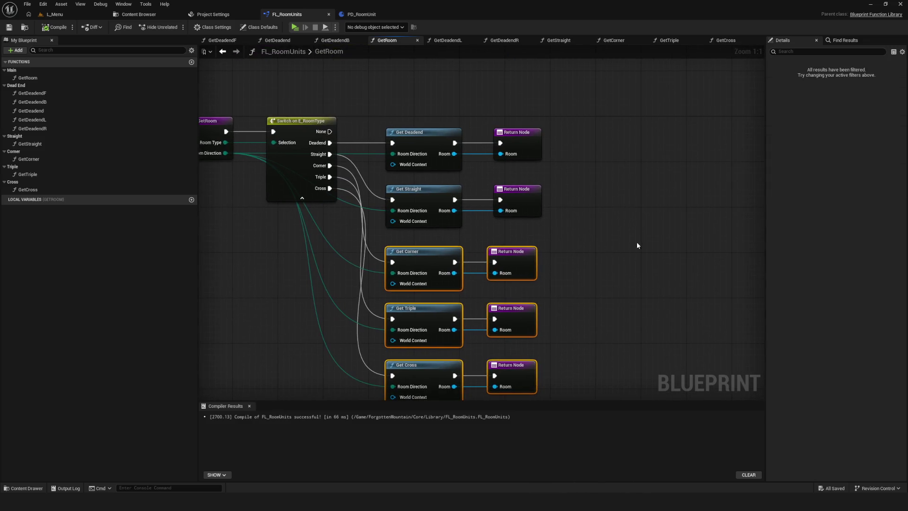
click(637, 242)
Recompile the library with F7 and open the GetStraight function graph.
scroll(637, 242, down, 2)
scroll(531, 178, up, 2)
scroll(531, 178, up, 1)
scroll(454, 108, down, 1)
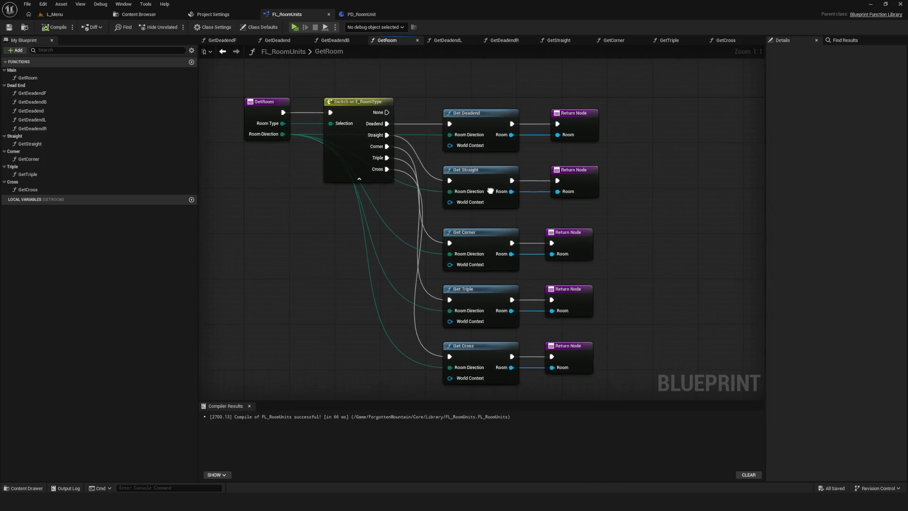
click(276, 94)
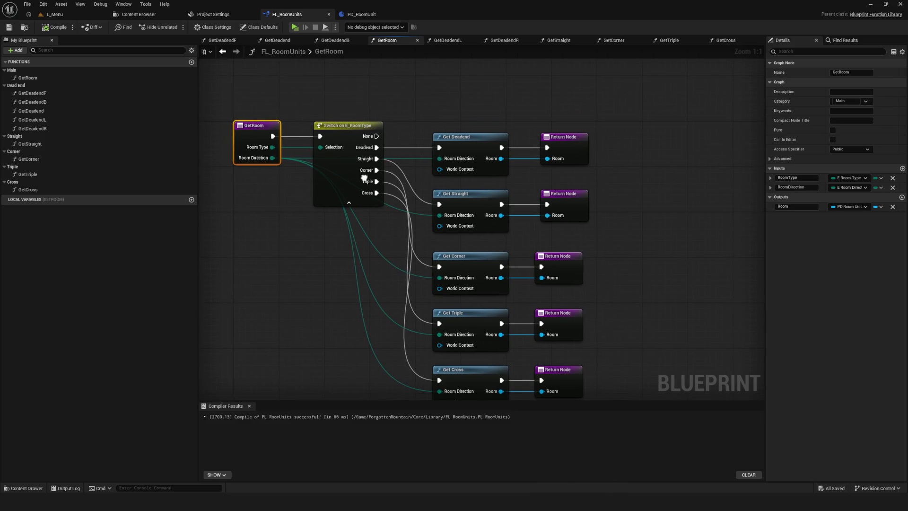
key(F7)
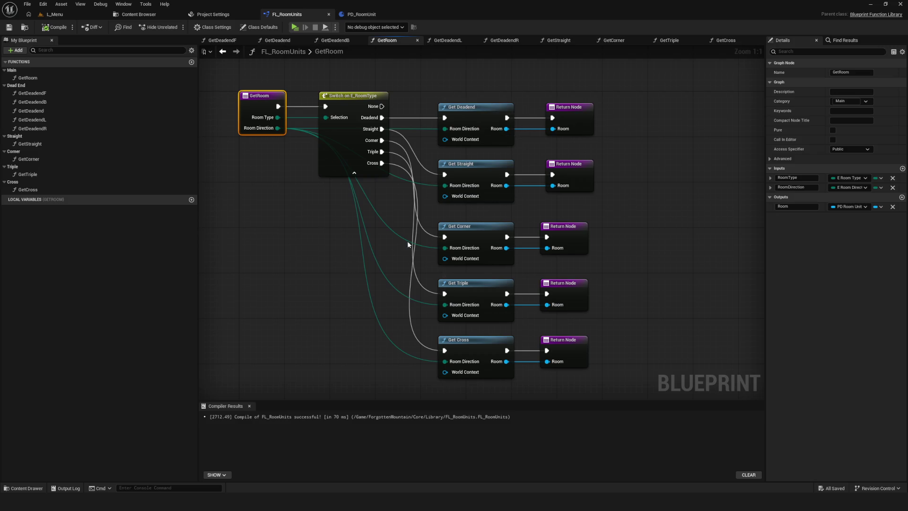
double_click(476, 164)
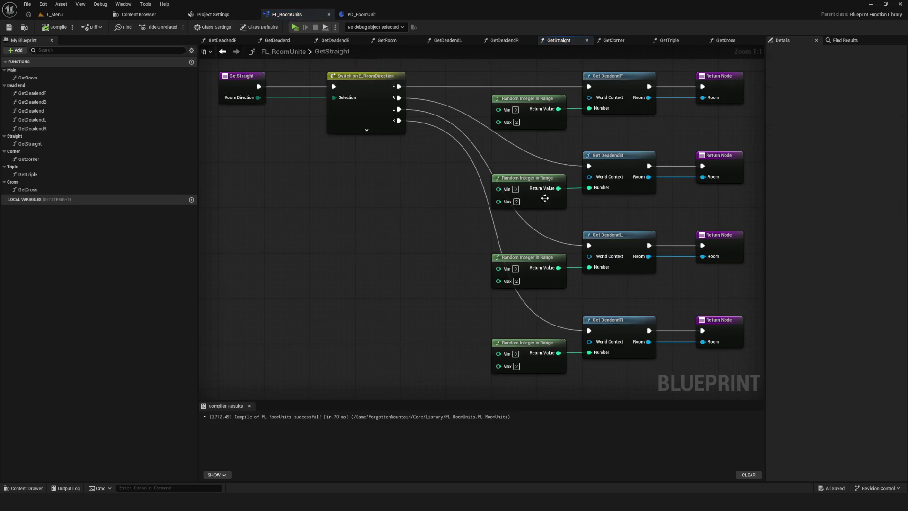
Copy GetDeadendF into the Straight category as GetStraightFB and save the library.
scroll(432, 202, down, 3)
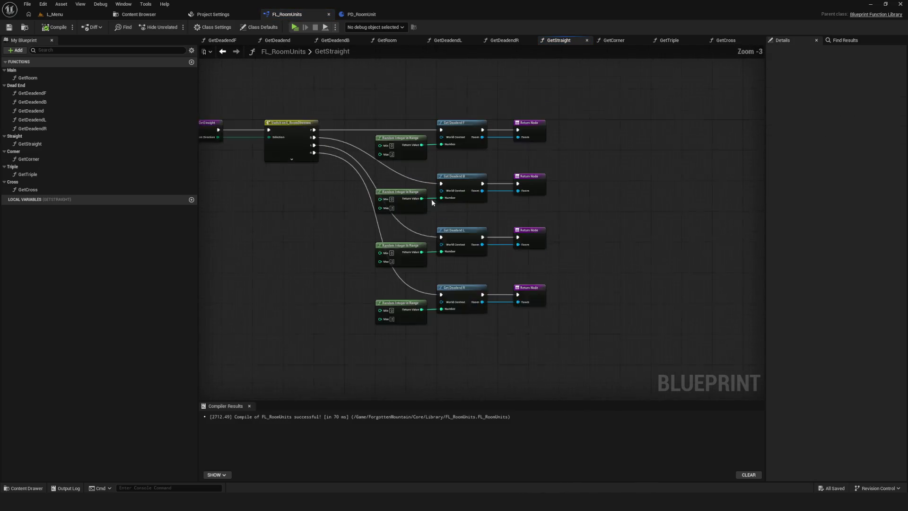
scroll(493, 214, up, 3)
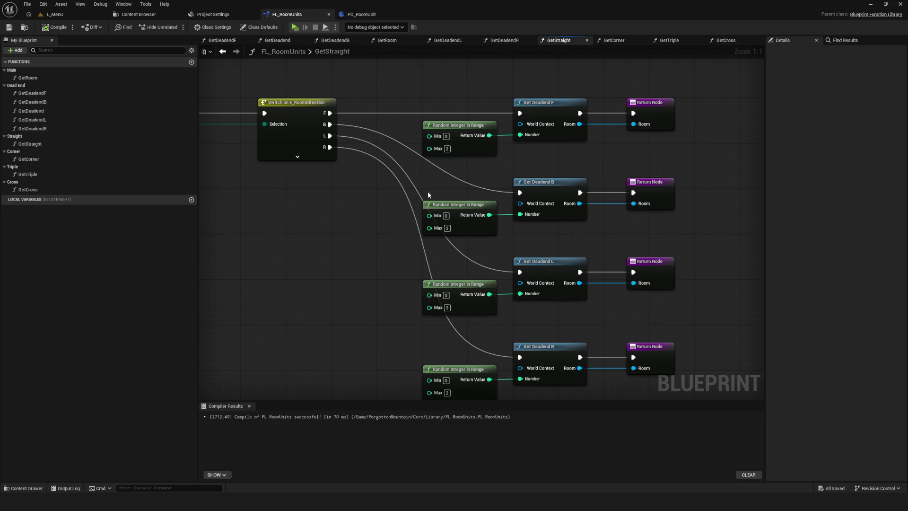
click(45, 93)
key(ctrl+d)
key(Return)
drag(34, 137, 34, 145)
click(61, 154)
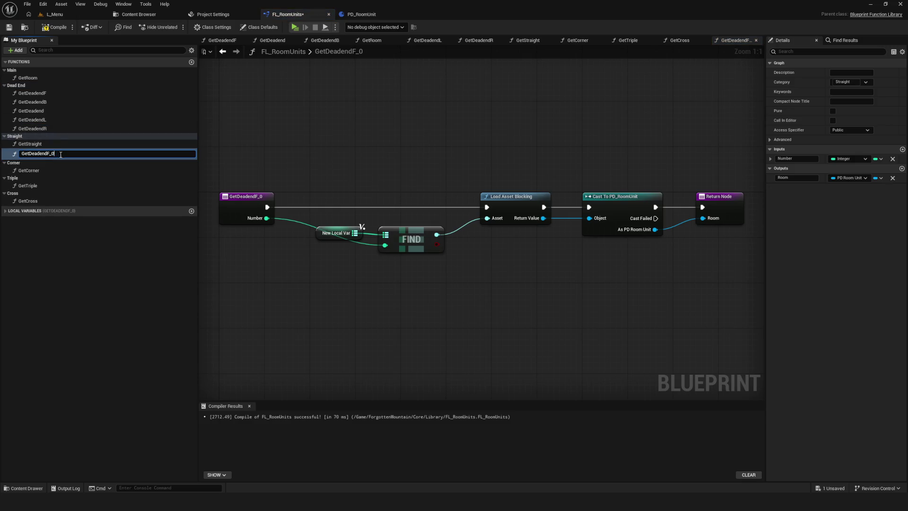
text(S)
text(t)
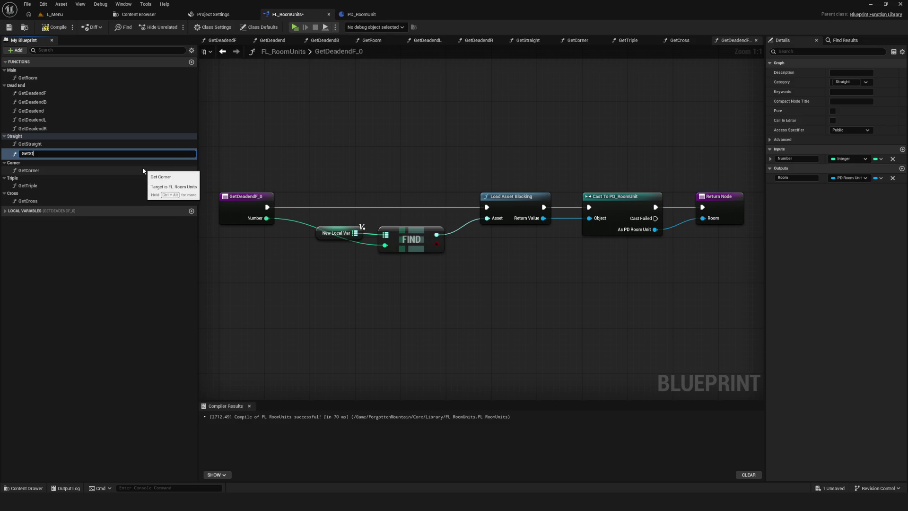
text(raight)
text(FB)
key(Return)
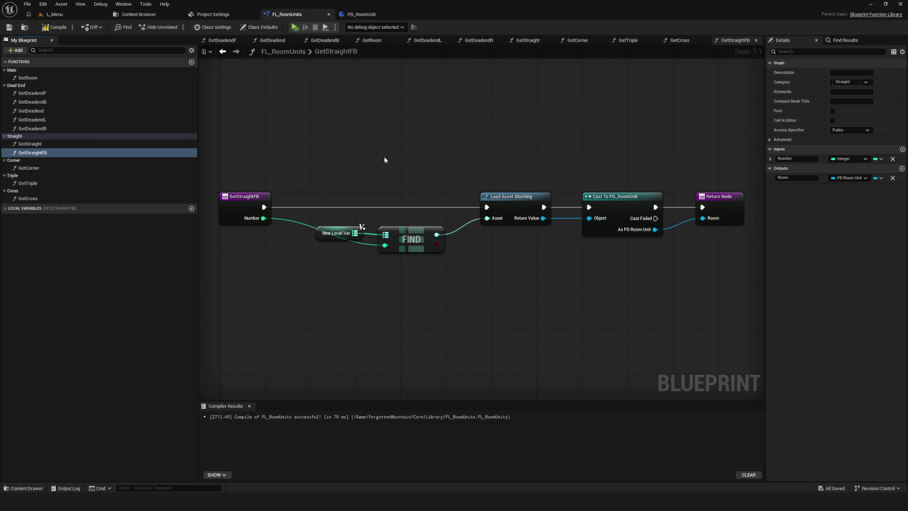
scroll(417, 148, down, 5)
scroll(417, 156, up, 3)
key(ctrl+s)
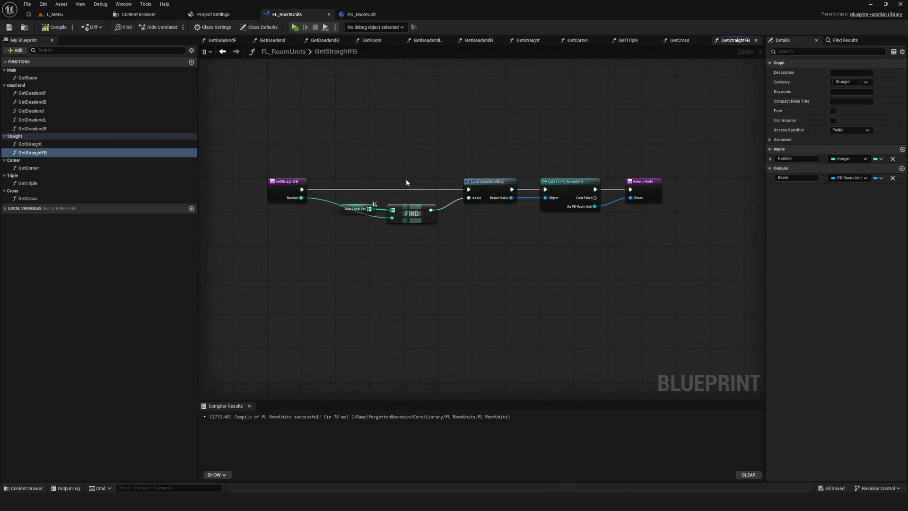
Duplicate GetStraightFB as GetStraightLR, save, and return to the GetStraight graph.
mouse_move(258, 139)
mouse_down()
mouse_move(460, 259)
mouse_move(737, 257)
mouse_up()
key(Home)
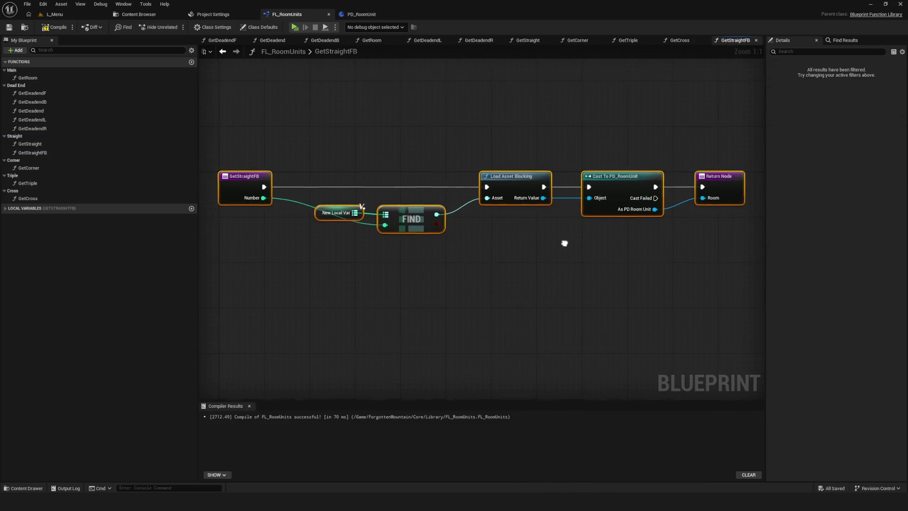
click(66, 152)
key(ctrl+w)
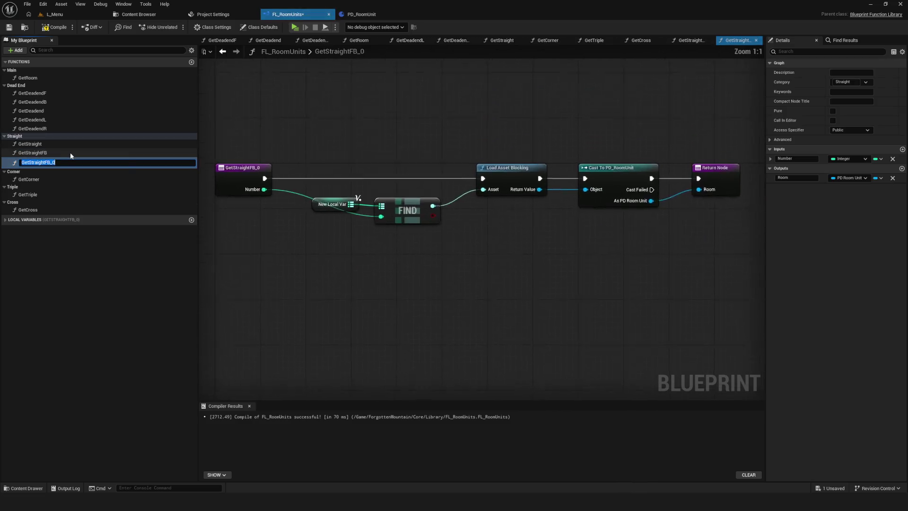
key(End)
key(shift+Left)
key(shift+Left)
key(shift+Left)
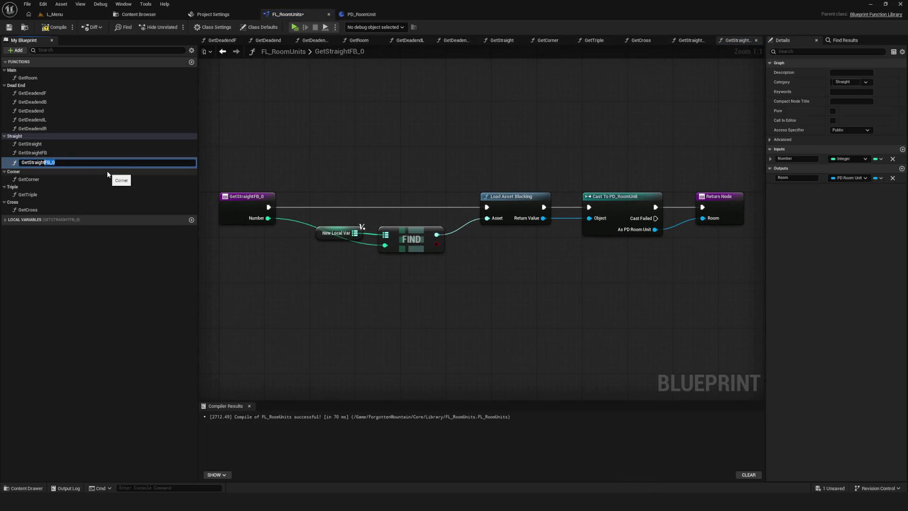
text(LR)
key(Return)
key(ctrl+s)
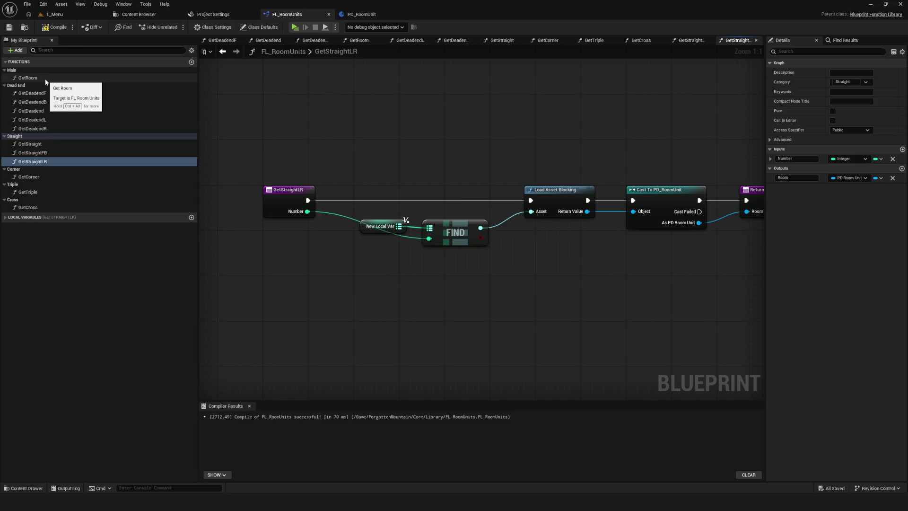
double_click(30, 143)
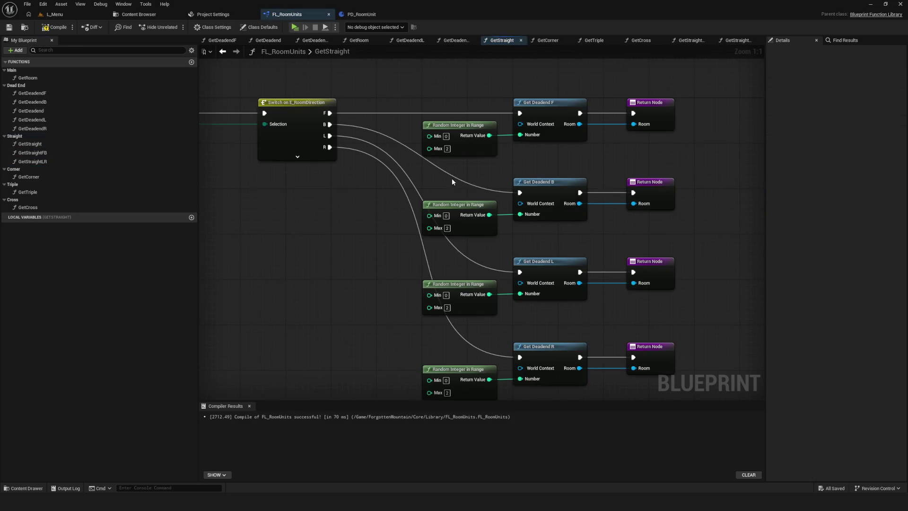
Delete the old Get Deadend calls, random integer nodes and leftover return nodes.
drag(324, 217, 621, 333)
mouse_move(354, 90)
mouse_down()
mouse_move(626, 380)
mouse_move(489, 349)
mouse_up()
drag(453, 88, 480, 359)
key(Delete)
drag(371, 173, 465, 382)
key(Delete)
drag(497, 208, 573, 312)
key(Delete)
scroll(415, 174, up, 3)
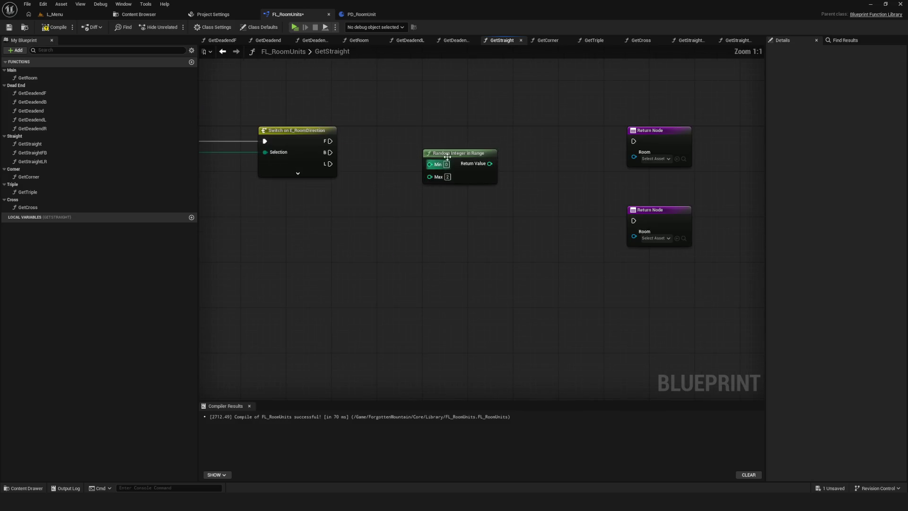
click(449, 152)
key(Delete)
Add Get Straight FB and LR calls; route FB through Get Straight FB with random Number to a Return Node.
drag(32, 152, 407, 201)
drag(75, 162, 496, 256)
drag(454, 204, 510, 198)
click(323, 212)
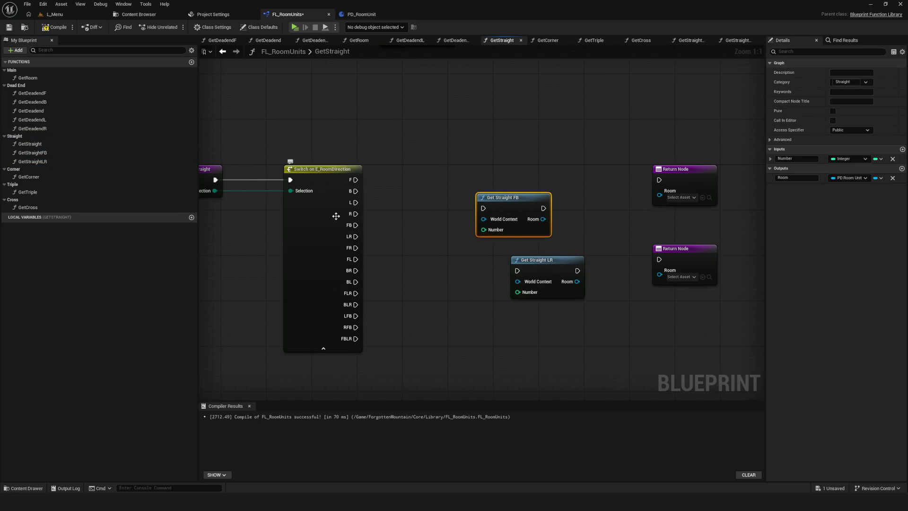
drag(390, 188, 518, 171)
drag(558, 166, 554, 183)
drag(590, 222, 550, 273)
drag(725, 134, 690, 173)
mouse_move(572, 187)
mouse_down()
mouse_move(610, 194)
mouse_move(660, 181)
mouse_move(629, 196)
mouse_move(659, 192)
mouse_up()
mouse_move(438, 89)
mouse_down()
mouse_move(451, 291)
mouse_move(492, 275)
mouse_up()
drag(672, 239, 619, 244)
drag(423, 203, 610, 305)
drag(608, 242, 664, 244)
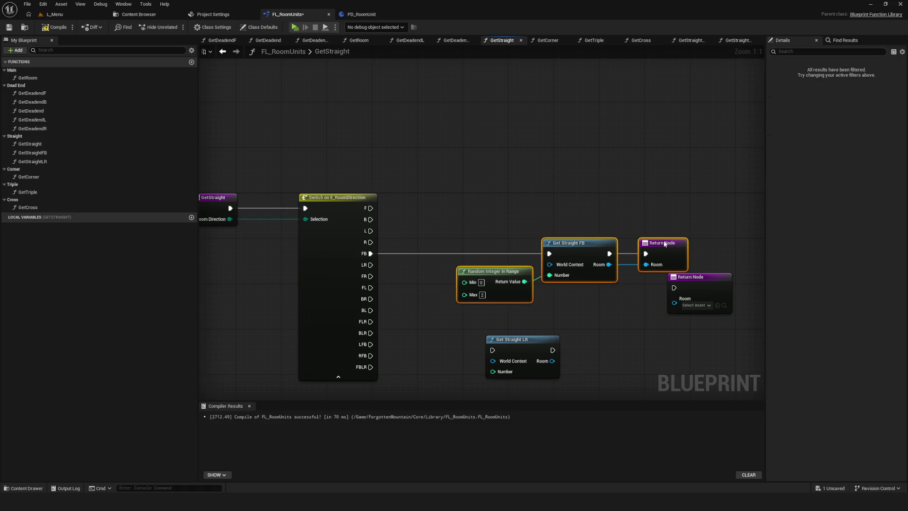
Route the LR case to Get Straight LR and wire its exec and Room to the lower Return Node.
drag(571, 288, 571, 146)
drag(717, 135, 639, 218)
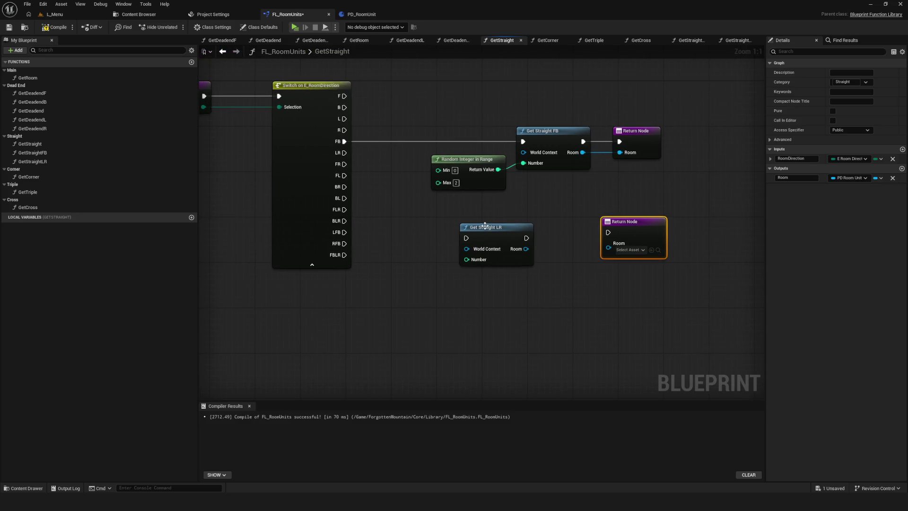
drag(492, 220, 551, 213)
mouse_move(344, 153)
mouse_down()
mouse_move(510, 209)
mouse_move(529, 227)
mouse_move(567, 216)
mouse_up()
drag(656, 225, 661, 219)
drag(583, 237, 614, 240)
mouse_move(523, 257)
mouse_down()
mouse_move(534, 280)
mouse_move(371, 194)
mouse_move(374, 213)
mouse_up()
click(565, 214)
drag(656, 225, 661, 220)
mouse_move(584, 226)
mouse_down()
mouse_move(614, 227)
mouse_move(614, 241)
mouse_up()
mouse_move(534, 272)
mouse_down()
mouse_move(375, 199)
mouse_move(374, 218)
mouse_up()
Copy the Random Integer in Range node to feed Get Straight LR and arrange the lower nodes.
click(478, 183)
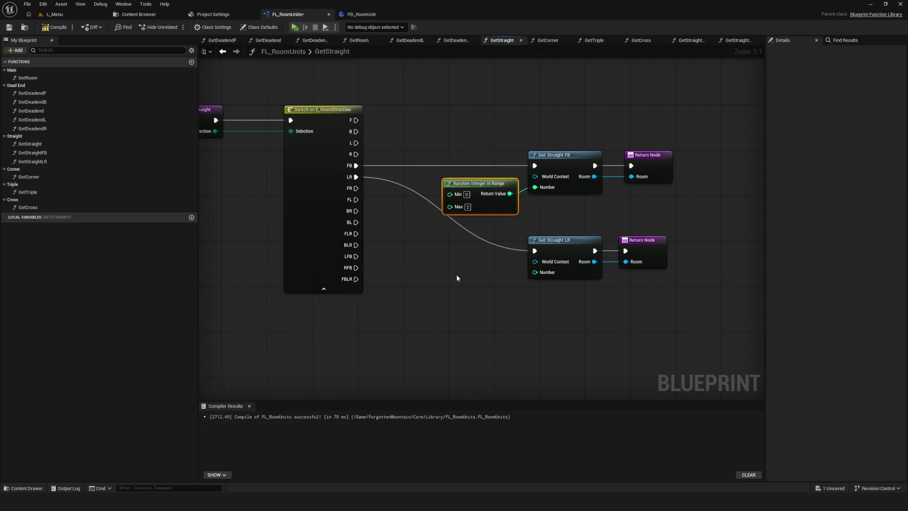
key(ctrl+c)
key(ctrl+v)
drag(471, 268, 480, 268)
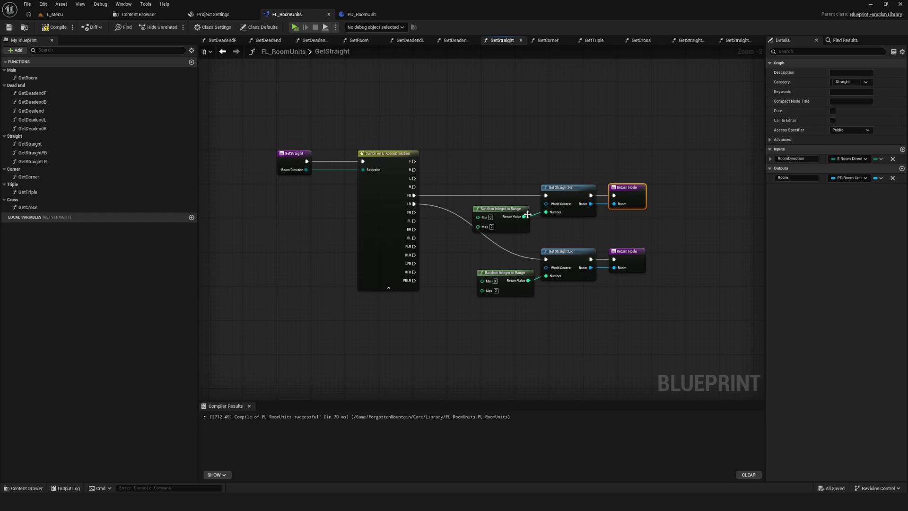
scroll(487, 247, up, 2)
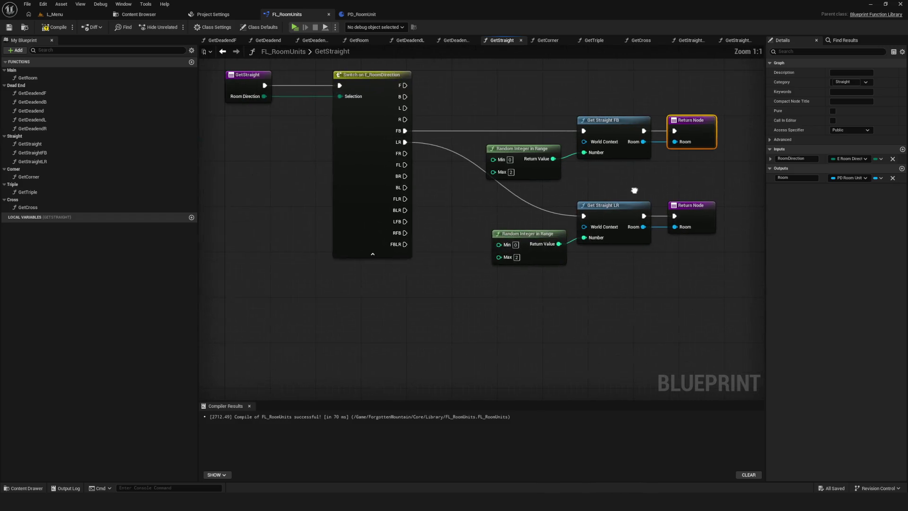
scroll(549, 197, down, 2)
drag(450, 209, 725, 274)
drag(330, 131, 327, 151)
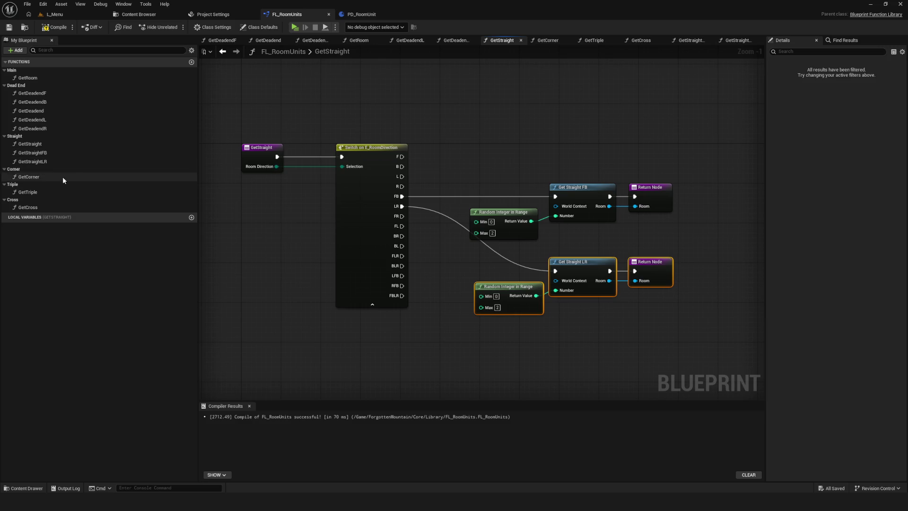
Duplicate GetStraightFB into the Corner category and rename it GetCornerFL.
click(36, 175)
click(49, 154)
key(ctrl+d)
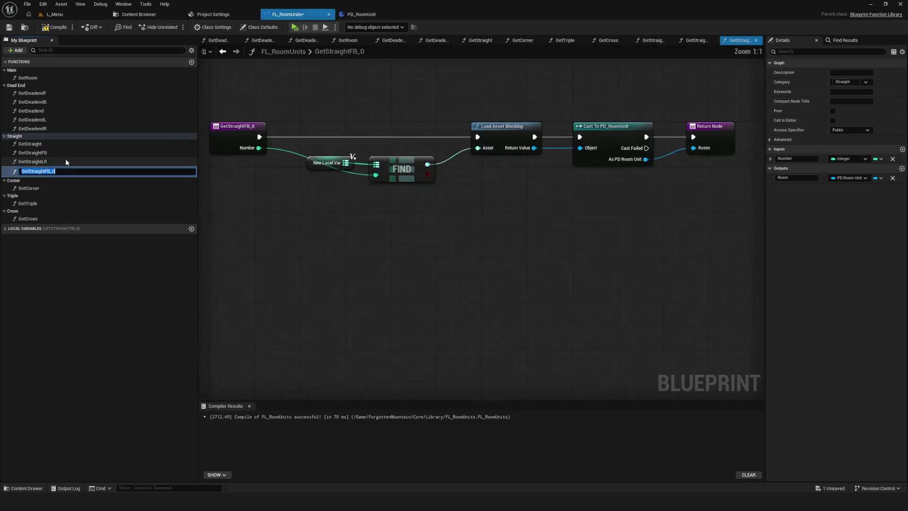
drag(46, 172, 58, 189)
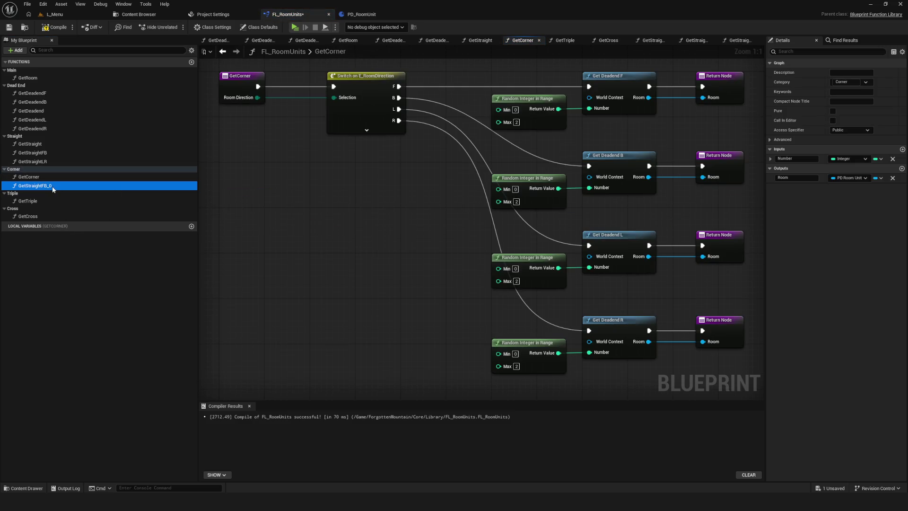
key(F2)
drag(60, 189, 29, 187)
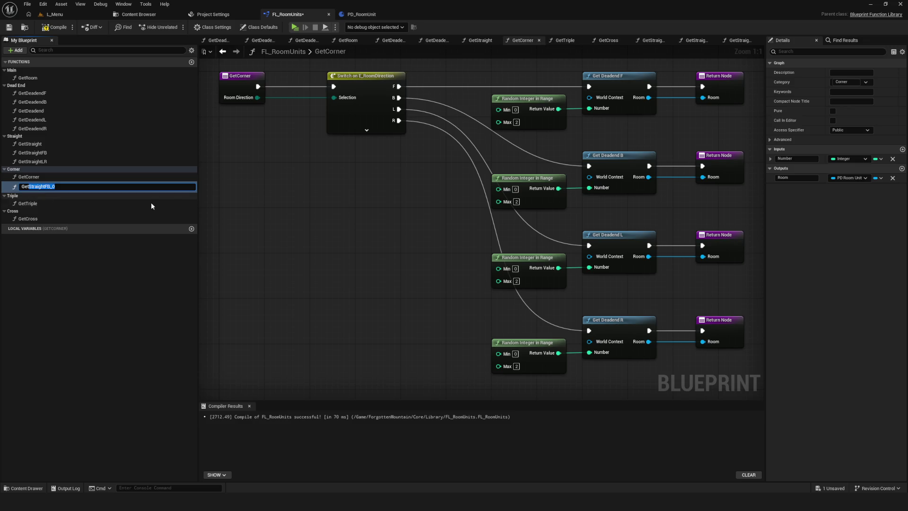
key(BackSpace)
text(GetCor)
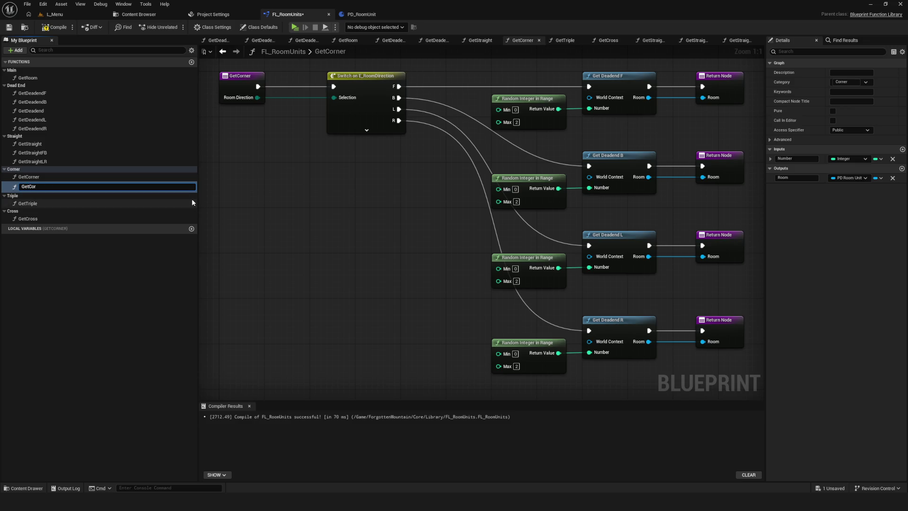
text(nerF)
text(L)
key(Return)
Duplicate the corner function twice more, naming the copies GetCornerFR and GetCornerBL.
key(ctrl+d)
key(End)
key(BackSpace)
key(BackSpace)
key(BackSpace)
text(R)
key(Return)
key(ctrl+d)
key(End)
key(BackSpace)
key(BackSpace)
key(BackSpace)
text(B)
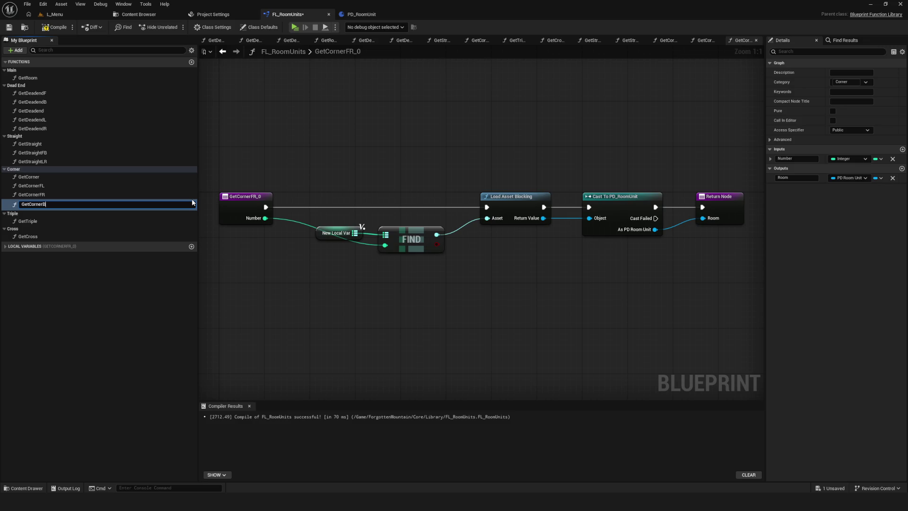
key(Return)
Add GetCornerBR as a final duplicate, fix its mistyped name, save, and open GetCorner.
key(ctrl+d)
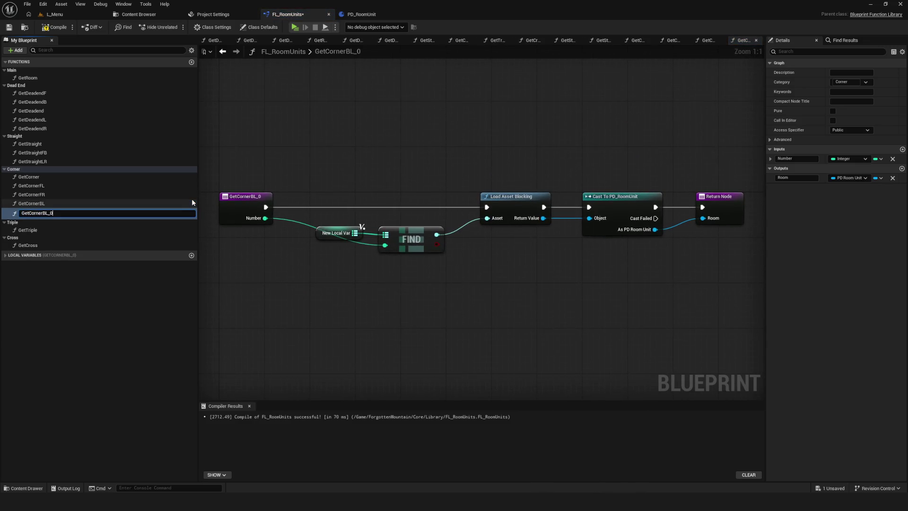
text(R\)
key(Return)
click(65, 212)
key(End)
key(BackSpace)
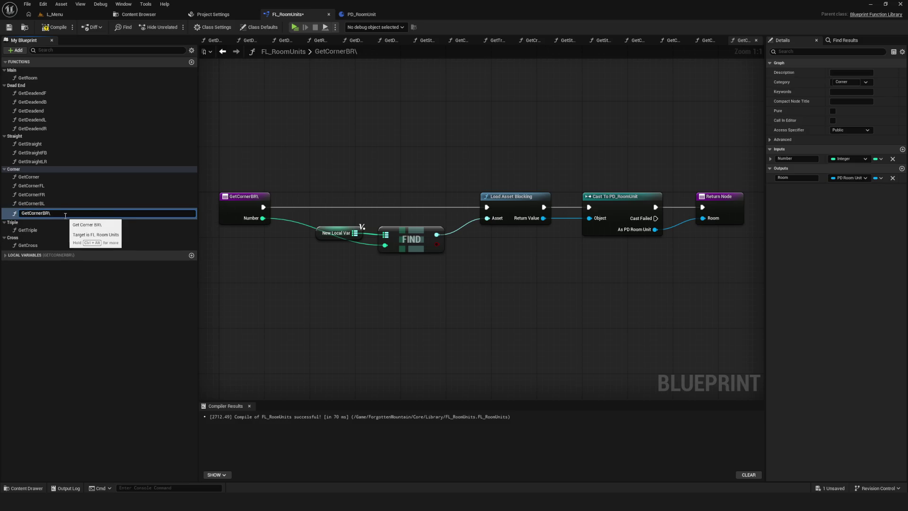
key(Return)
scroll(282, 197, down, 4)
scroll(331, 196, up, 2)
key(ctrl+s)
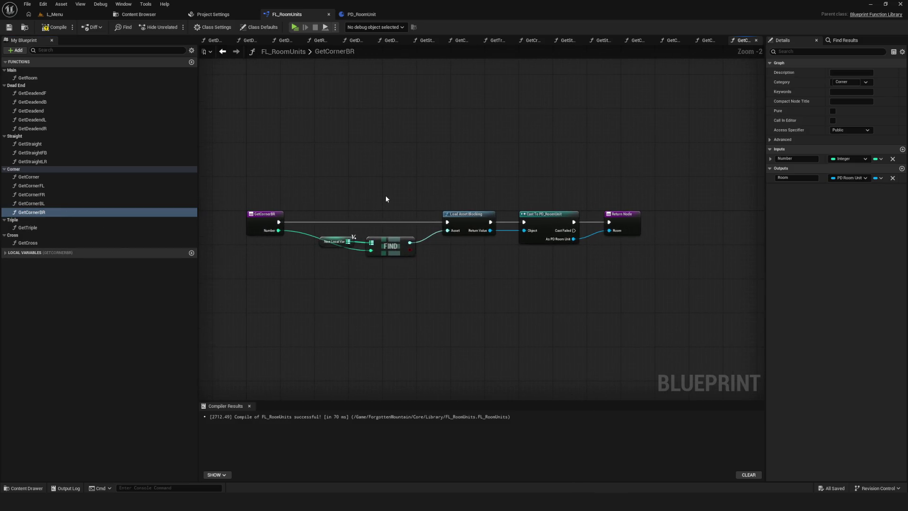
double_click(51, 177)
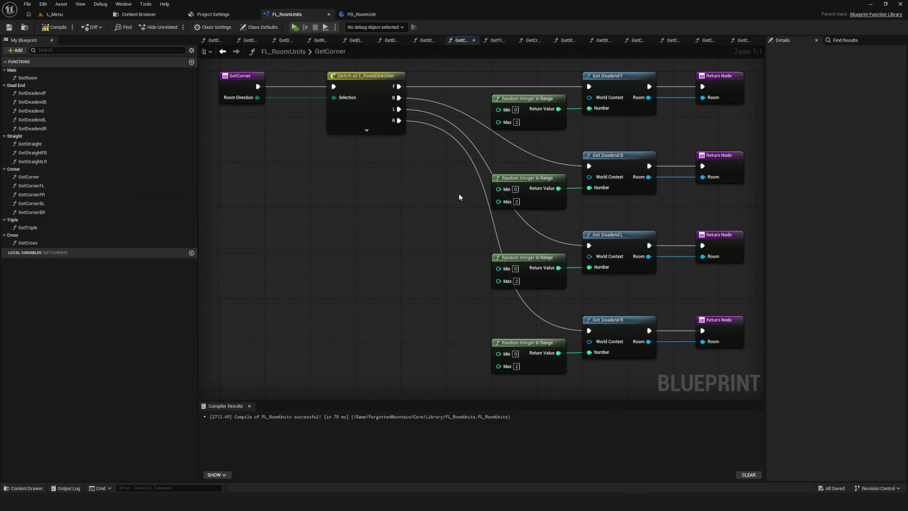
Delete the four Get Deadend nodes and expand the switch to show every direction pin.
drag(487, 88, 448, 327)
key(Delete)
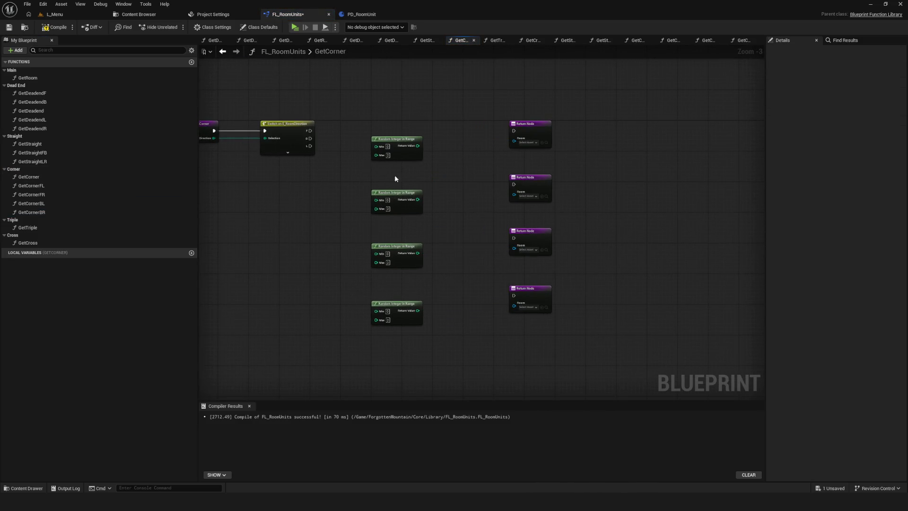
scroll(298, 177, up, 3)
click(267, 154)
Add Get Corner FL and Get Corner FR calls, wired from the switch's FL and FR outputs.
mouse_move(55, 185)
mouse_down()
mouse_move(538, 116)
mouse_move(524, 112)
mouse_move(520, 227)
mouse_up()
drag(300, 201, 491, 213)
drag(517, 210, 522, 198)
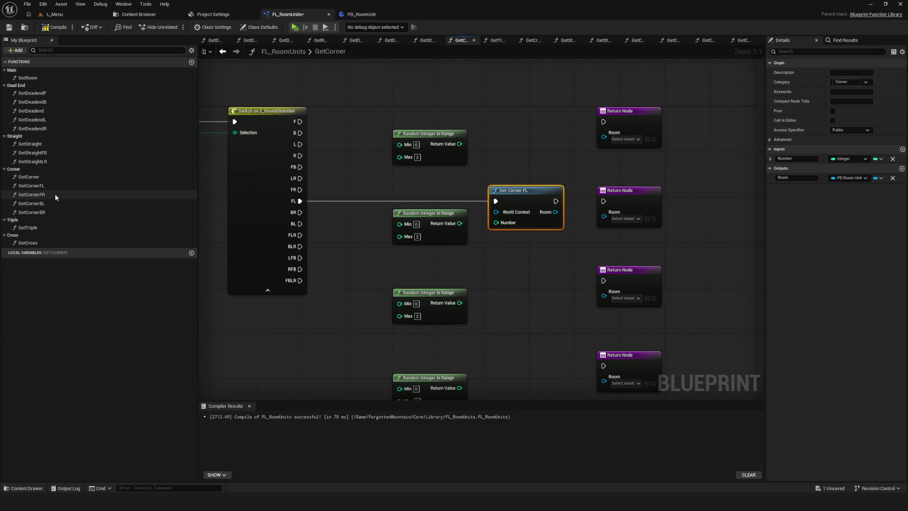
mouse_move(55, 195)
mouse_down()
mouse_move(505, 105)
mouse_move(492, 108)
mouse_up()
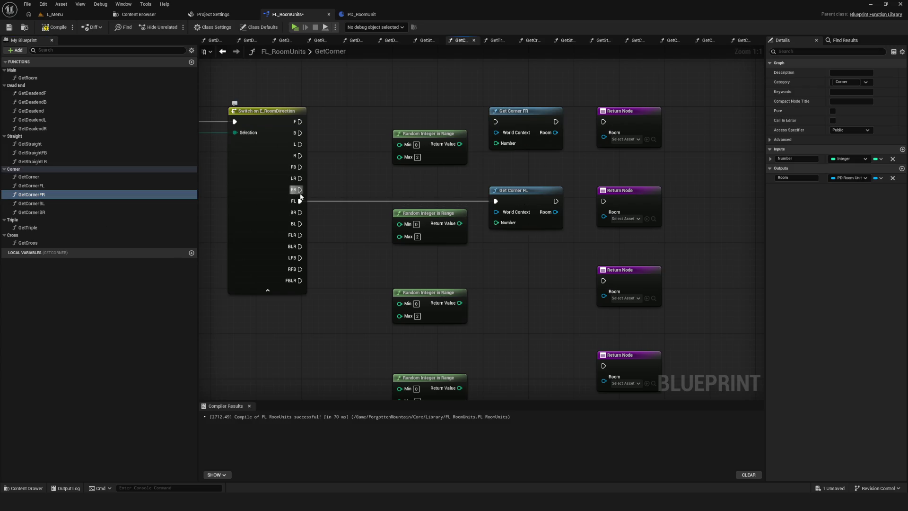
mouse_move(299, 190)
mouse_down()
mouse_move(463, 160)
mouse_move(496, 122)
mouse_up()
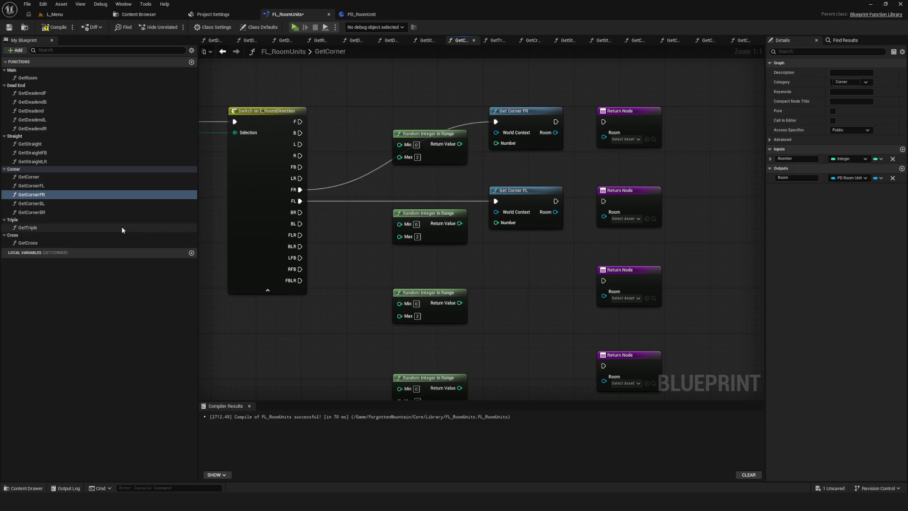
Add Get Corner BL and Get Corner BR calls, wired from the switch's BL and BR outputs.
drag(45, 204, 494, 250)
drag(300, 224, 501, 265)
drag(525, 268, 519, 365)
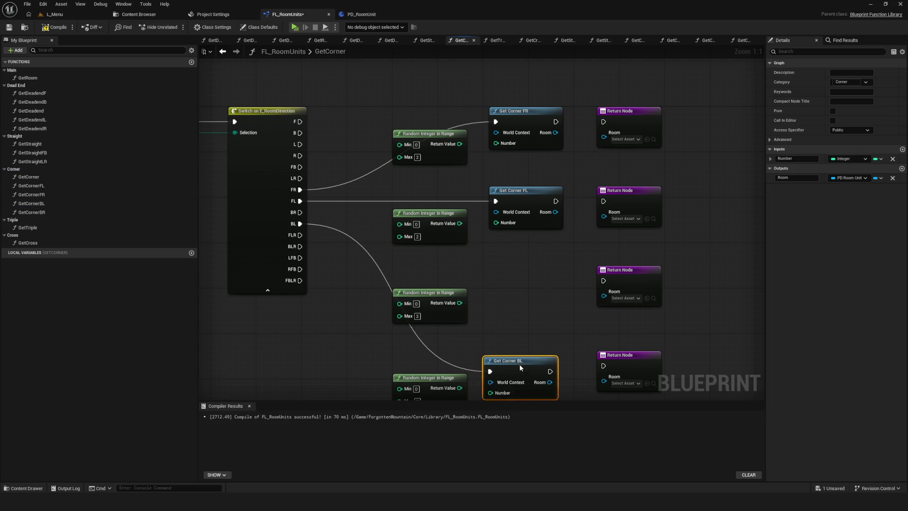
click(53, 212)
drag(57, 212, 495, 261)
drag(300, 213, 503, 276)
Feed the random number into Get Corner FR and connect its execution and room to the return.
scroll(503, 276, down, 1)
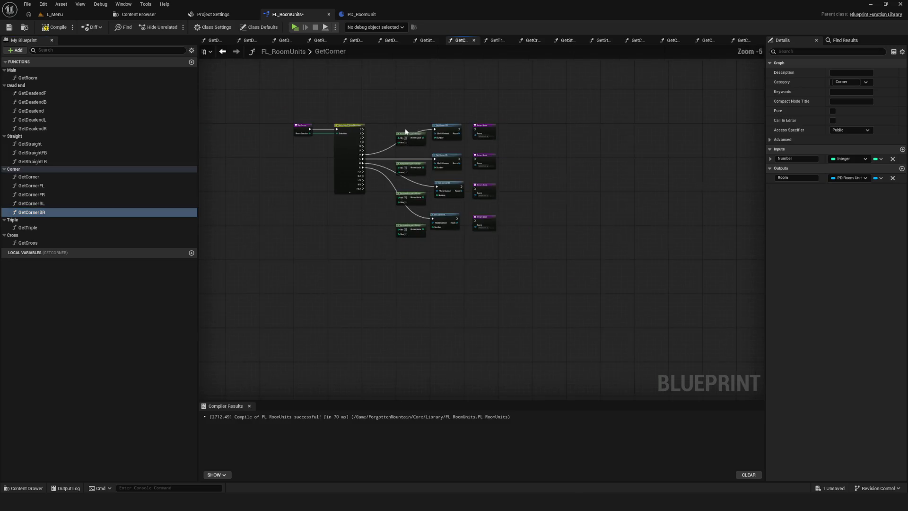
scroll(453, 120, up, 1)
click(461, 85)
scroll(394, 122, up, 1)
drag(401, 109, 432, 109)
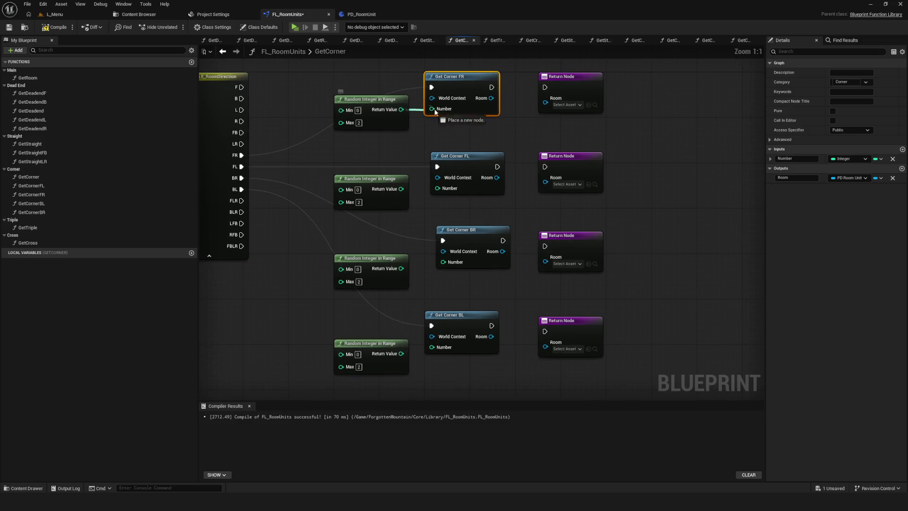
drag(492, 87, 545, 87)
drag(493, 101, 546, 99)
Set the Max of all three Random Integer nodes to 1.
click(359, 123)
text(1)
click(361, 138)
click(359, 202)
text(1)
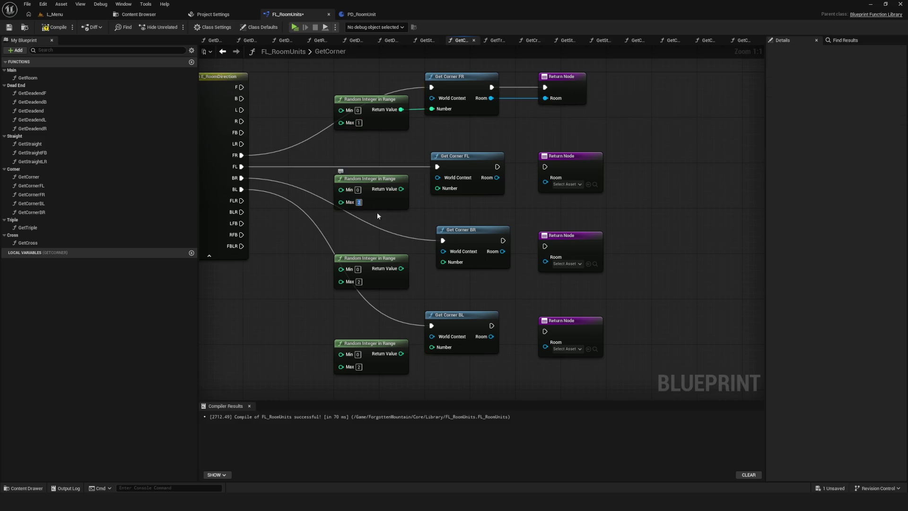
click(358, 282)
text(1)
Review the finished GetCorner graph, then save and compile the FL_RoomUnits library.
drag(299, 287, 311, 286)
mouse_move(450, 259)
mouse_down()
mouse_move(580, 270)
mouse_move(563, 312)
mouse_up()
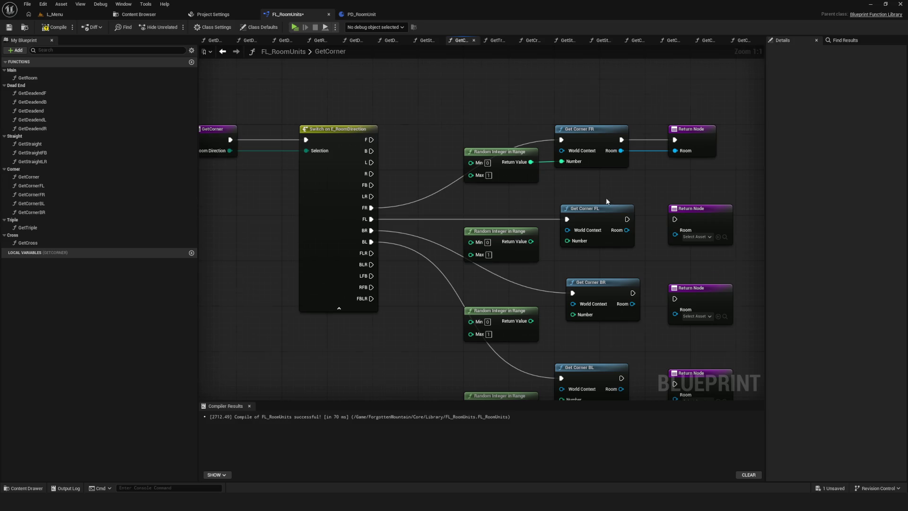
scroll(555, 211, down, 12)
scroll(555, 211, up, 8)
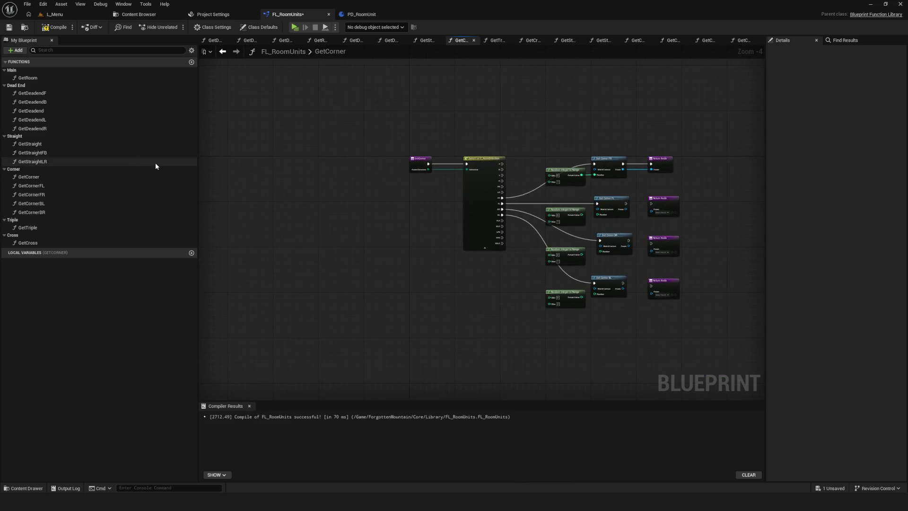
scroll(589, 181, up, 4)
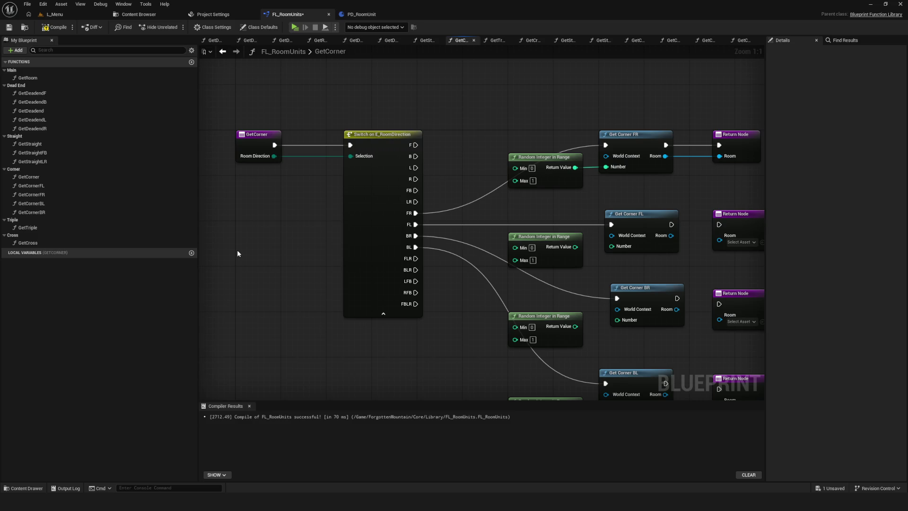
right_click(272, 253)
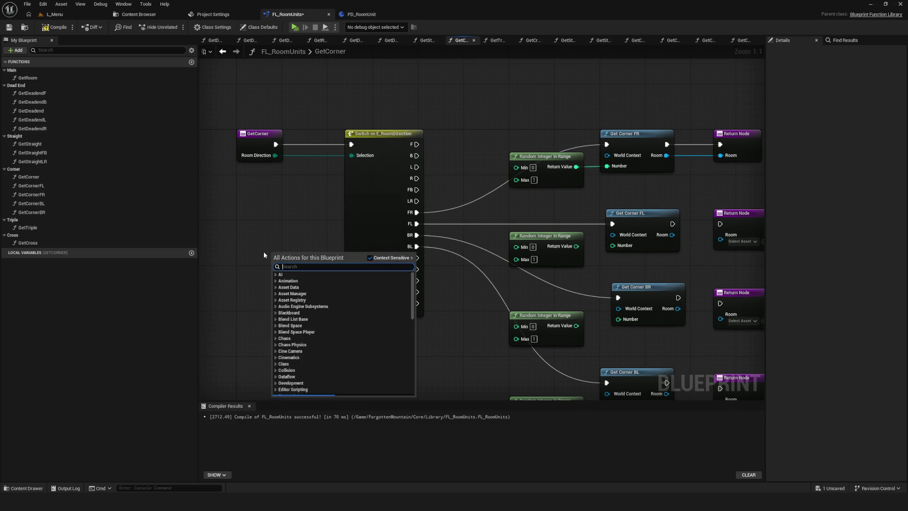
click(263, 224)
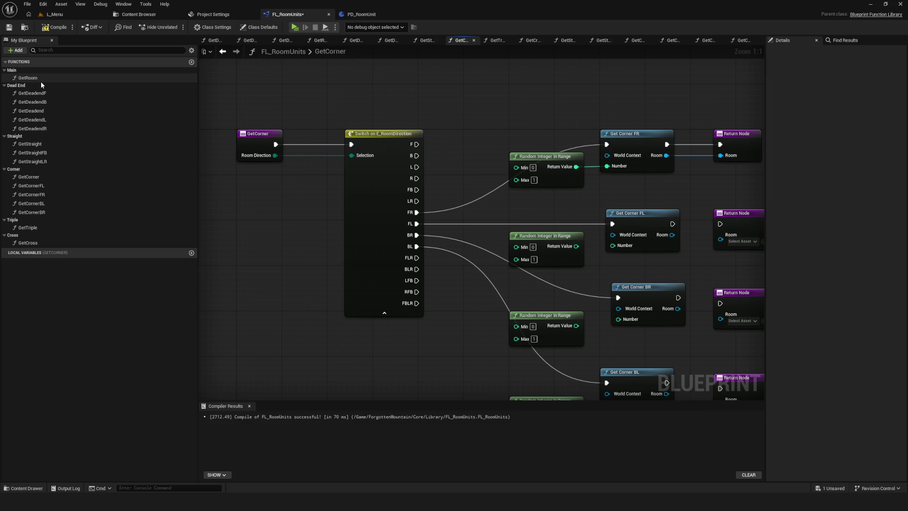
click(9, 27)
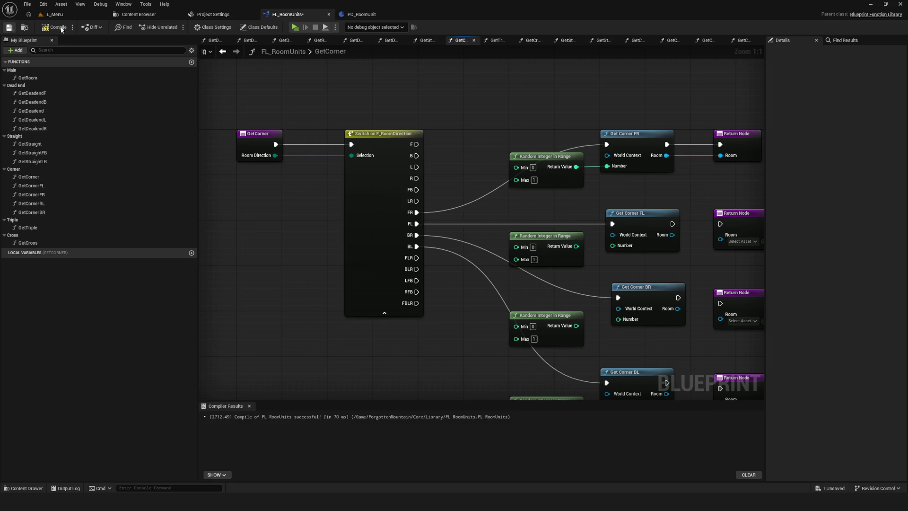
click(44, 29)
scroll(447, 164, down, 6)
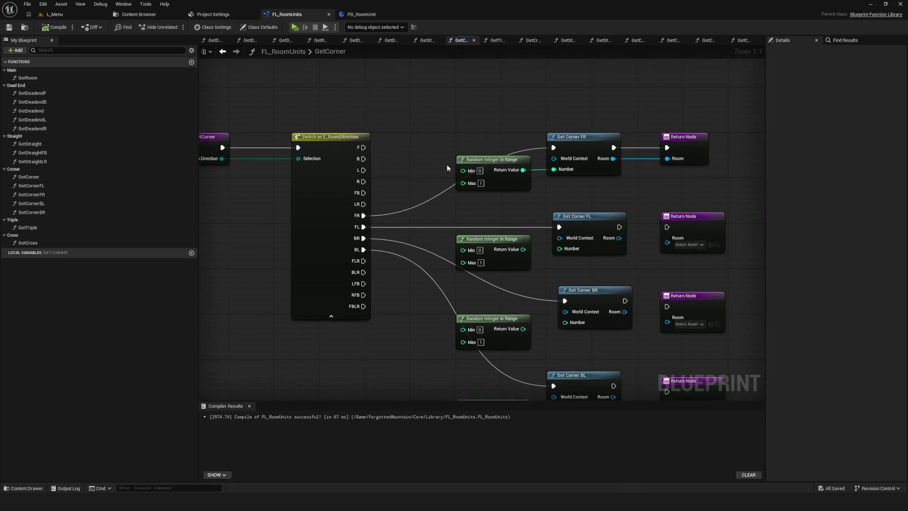
scroll(446, 168, up, 3)
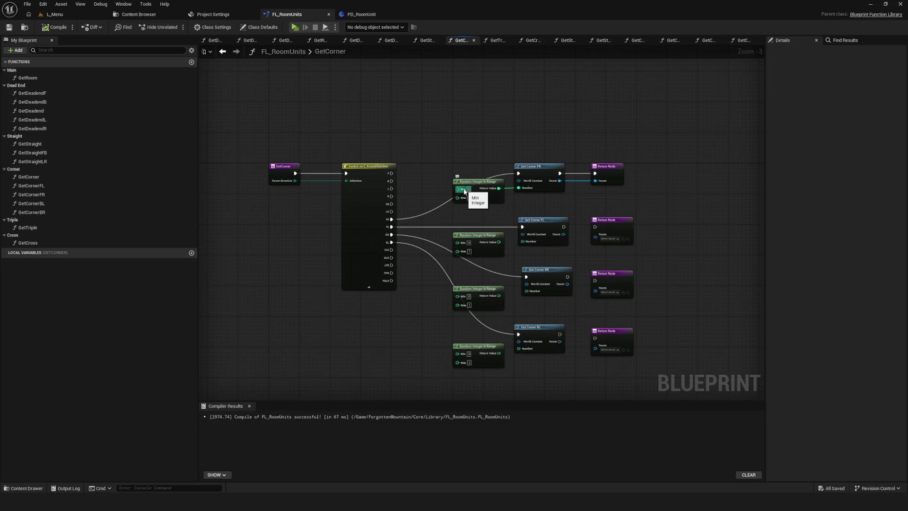
Add a new local variable to GetCorner and make it a single Integer.
scroll(474, 218, down, 2)
scroll(474, 217, up, 3)
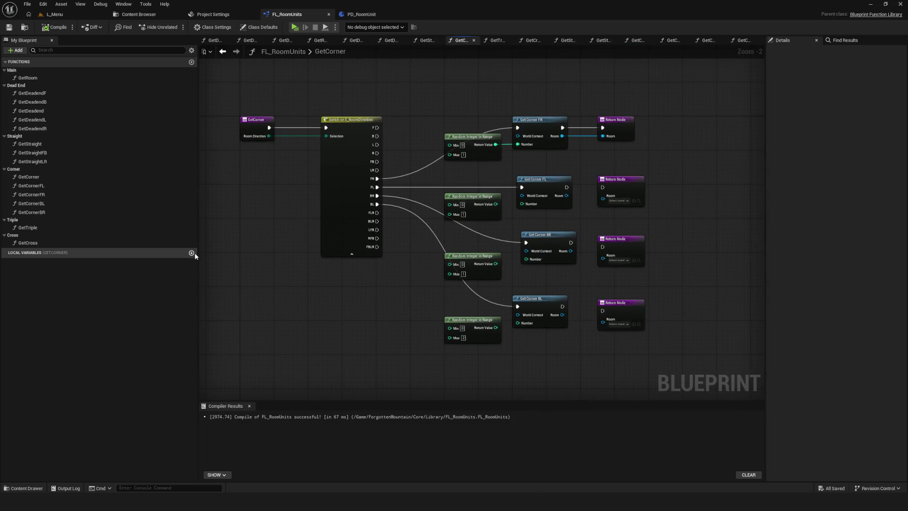
click(192, 252)
click(139, 263)
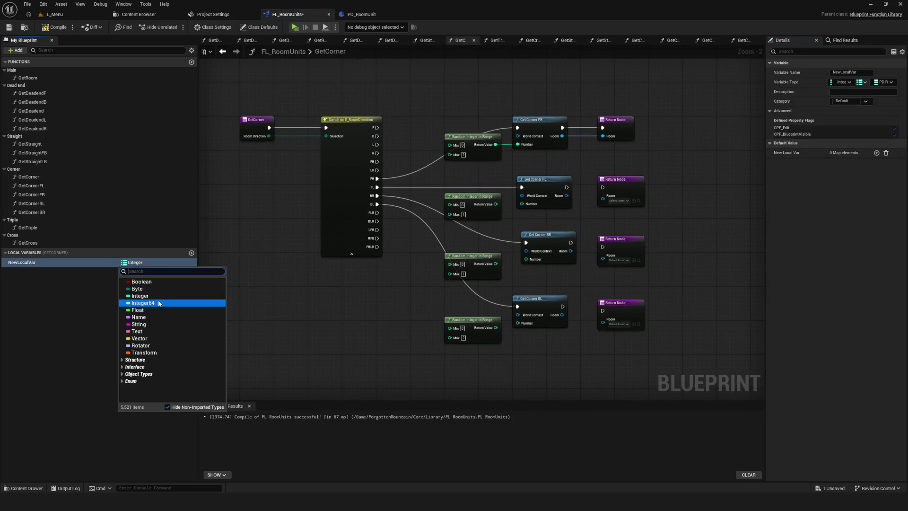
click(140, 295)
click(135, 262)
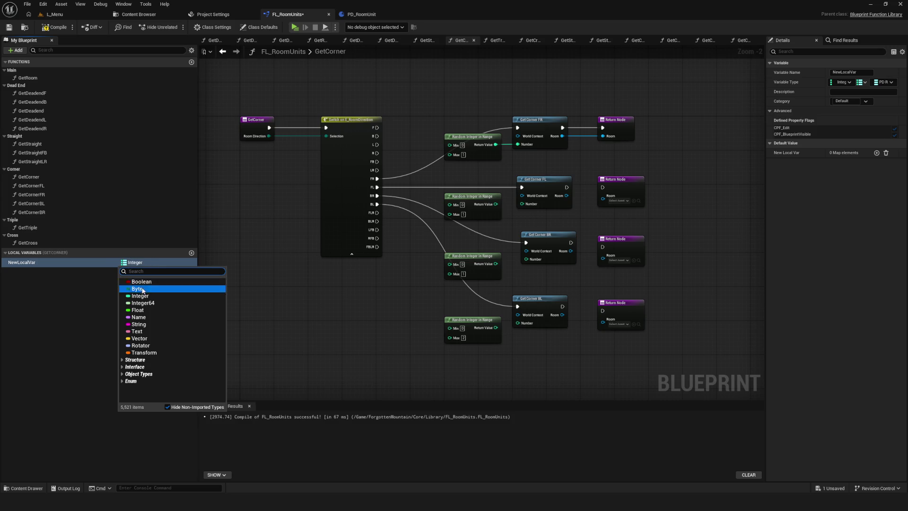
key(Escape)
click(884, 82)
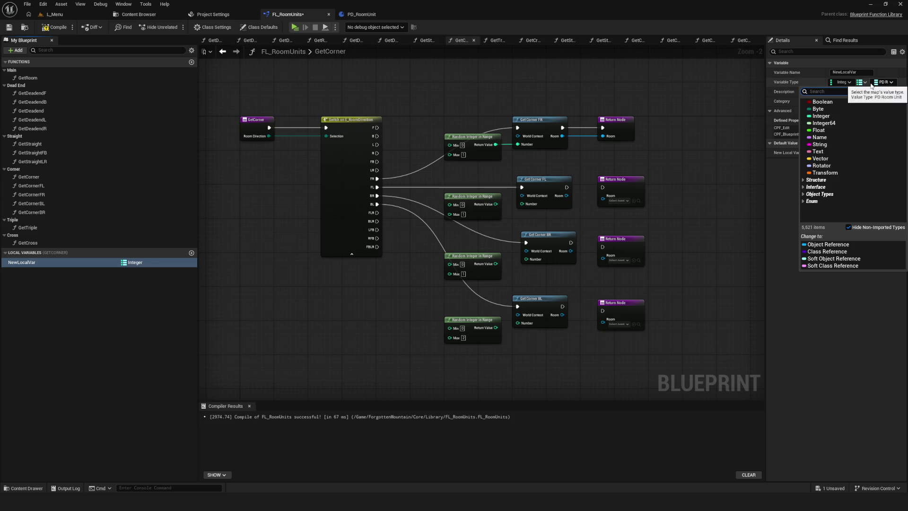
click(846, 116)
click(866, 82)
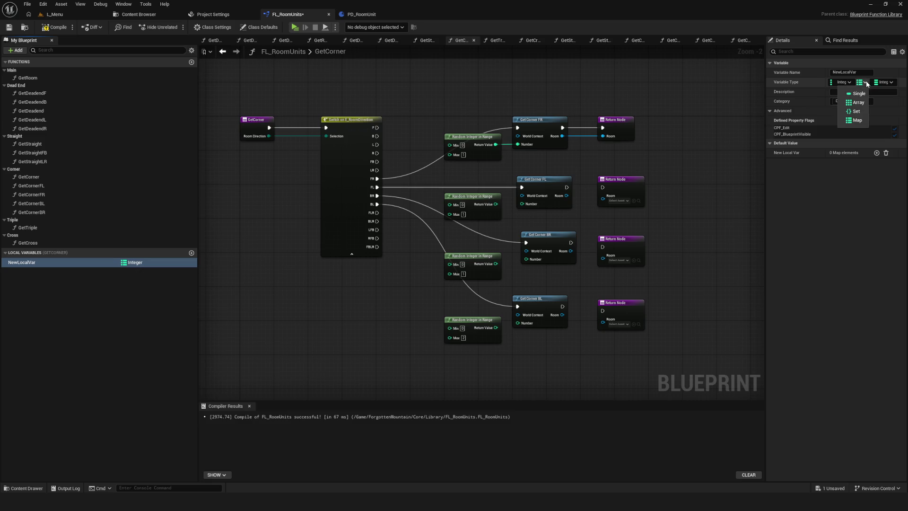
click(859, 93)
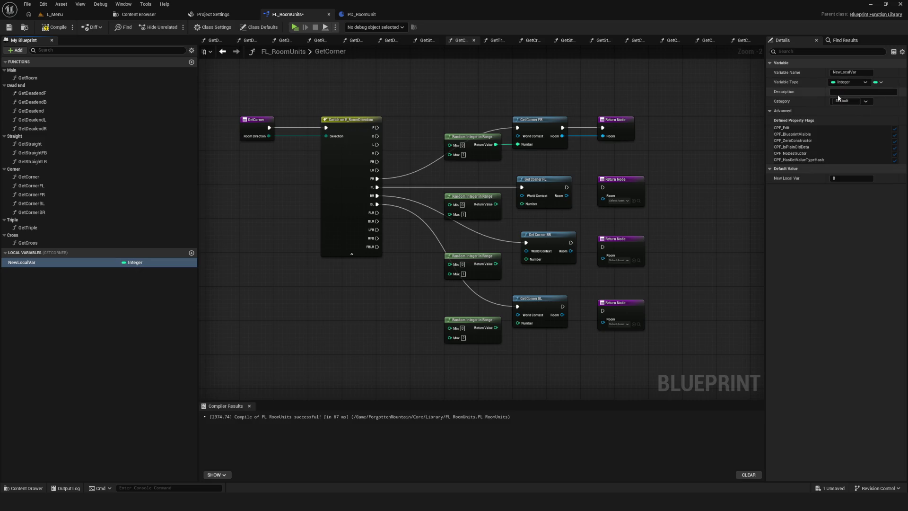
Rename the new Integer variable to locPoolCount.
click(46, 264)
text(PoolCoun)
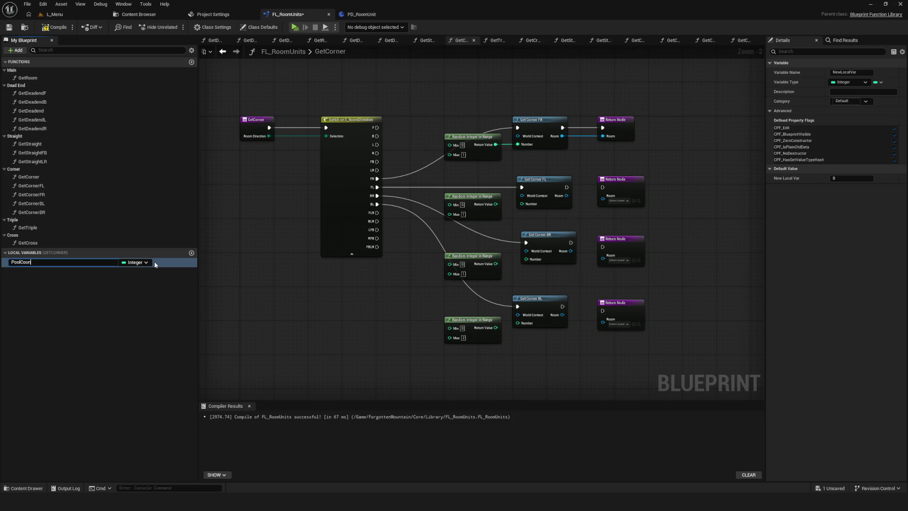
text(t)
key(Return)
key(ctrl+s)
double_click(11, 263)
click(10, 263)
text(lo)
text(c)
key(Return)
Shift the right-hand group of nodes further right and save the blueprint.
drag(488, 84, 720, 395)
drag(529, 97, 584, 97)
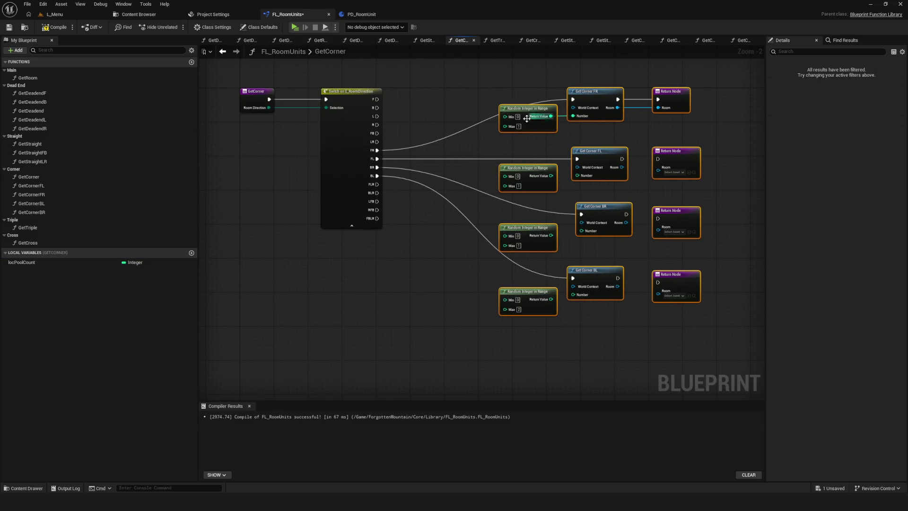
scroll(560, 107, up, 2)
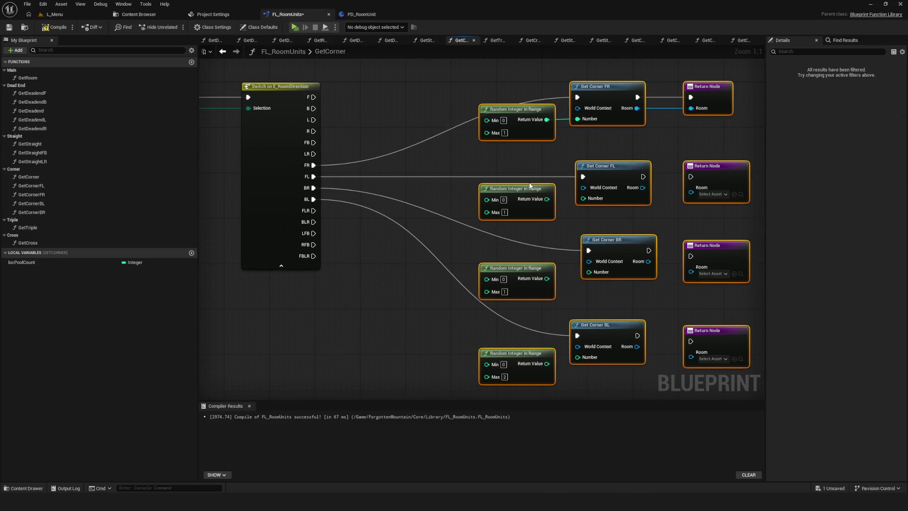
key(ctrl+s)
Enter 1 as Min on all four Random Integer in Range nodes and save.
click(503, 121)
text(1)
click(502, 142)
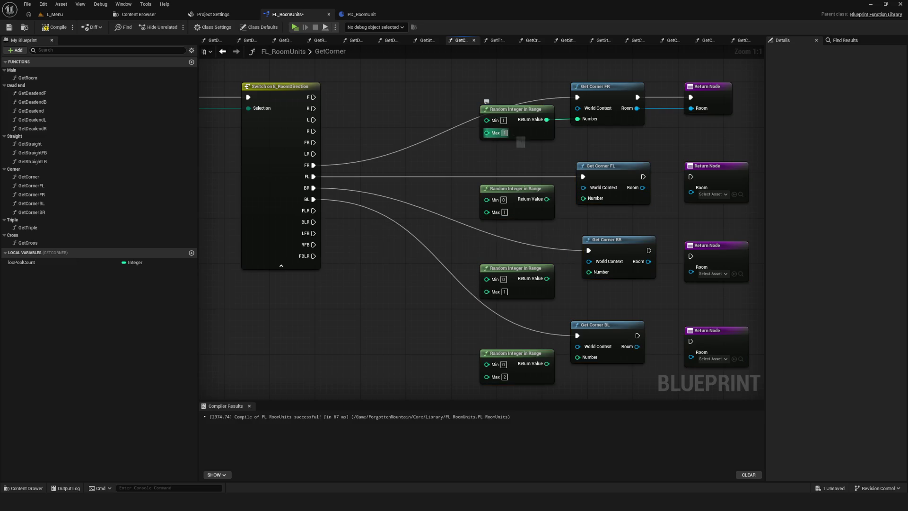
click(502, 200)
text(1)
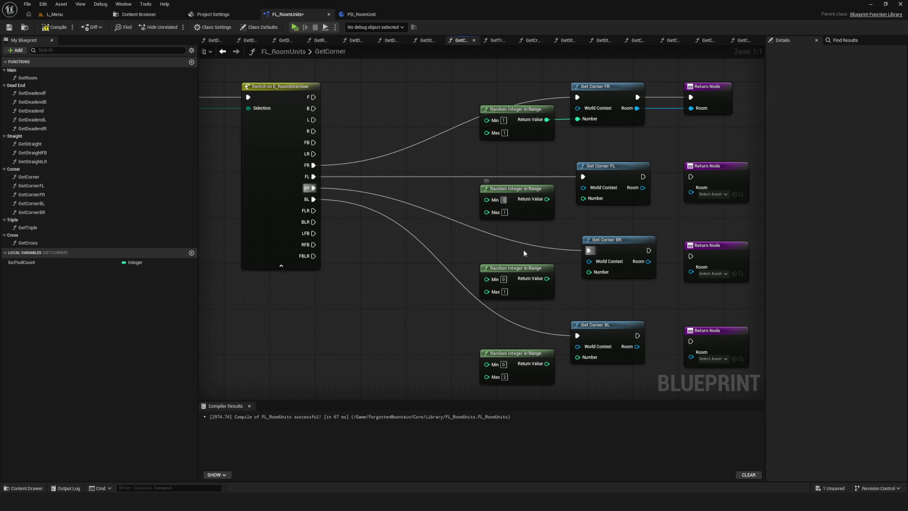
click(503, 279)
text(1)
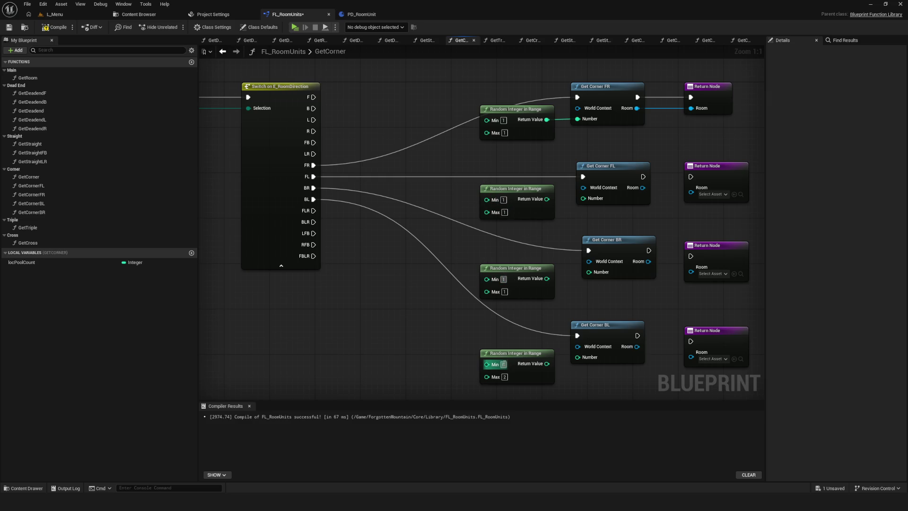
click(503, 364)
text(1)
key(ctrl+s)
mouse_move(412, 216)
mouse_down()
mouse_move(432, 187)
mouse_move(435, 215)
mouse_up()
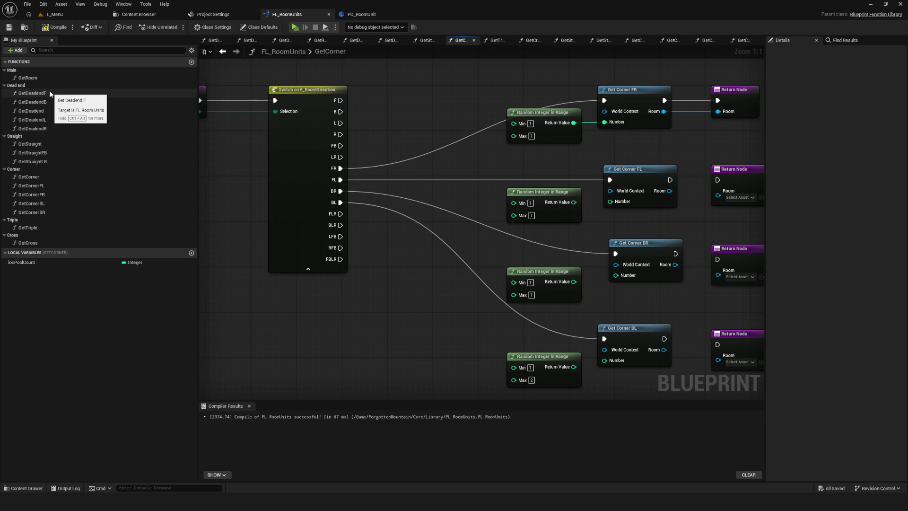
double_click(562, 124)
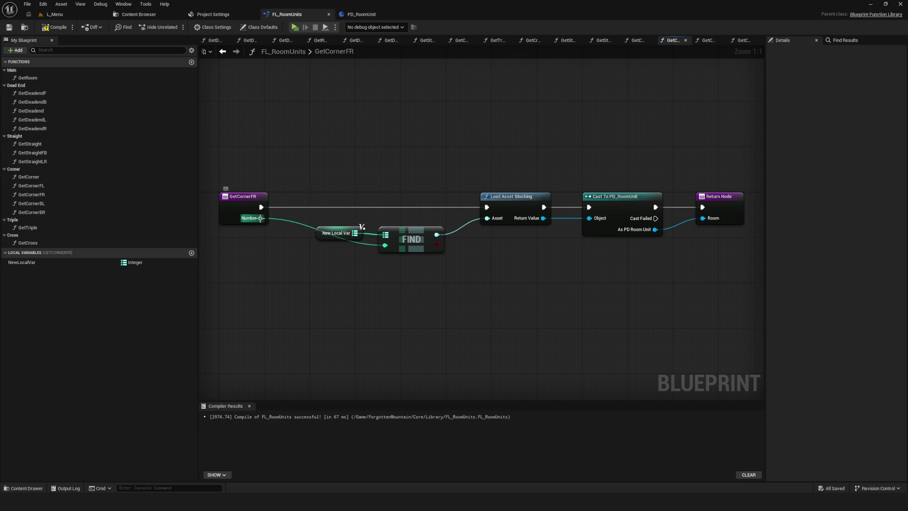
Inspect GetCornerFR's FIND node and its NewLocalVar map default values.
click(396, 243)
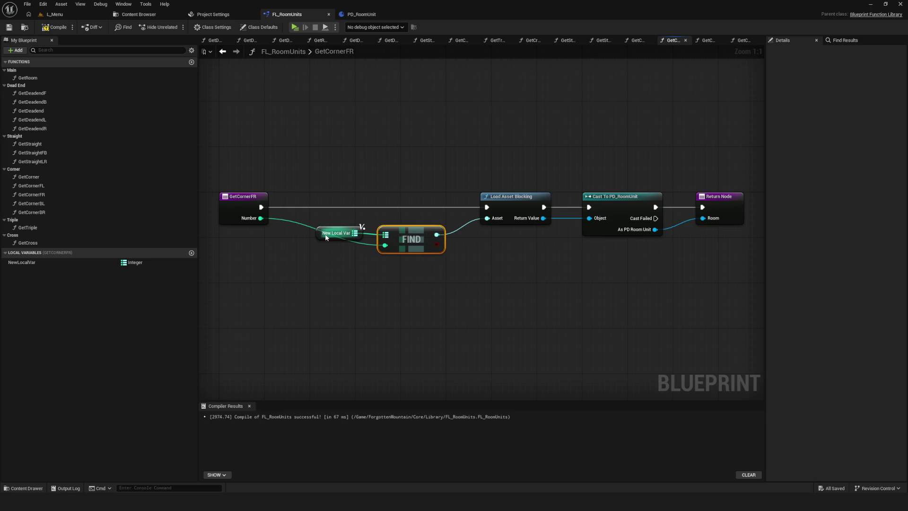
click(38, 262)
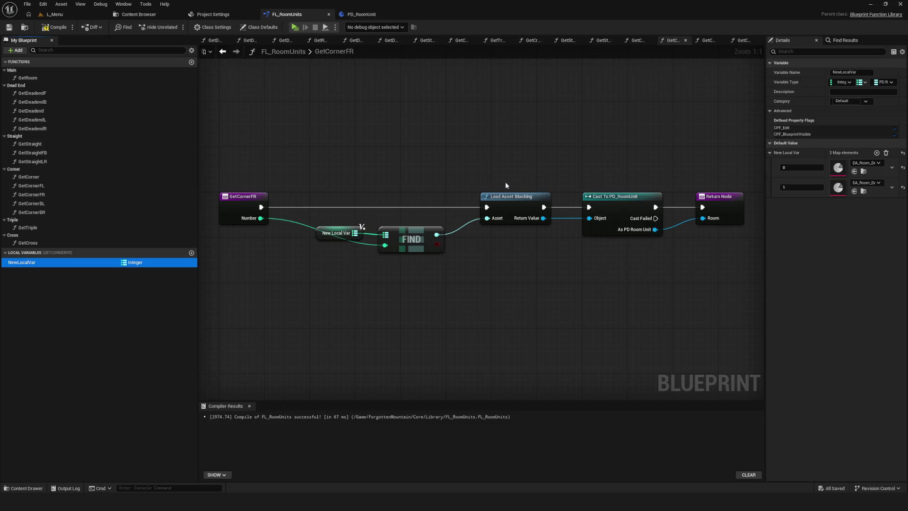
drag(328, 191, 336, 193)
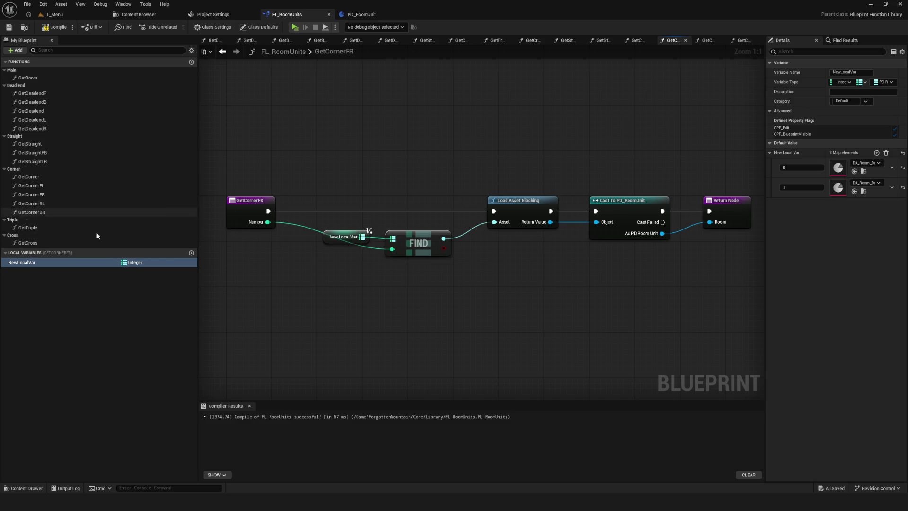
scroll(473, 227, down, 4)
scroll(468, 199, up, 4)
scroll(478, 270, down, 1)
scroll(415, 236, up, 1)
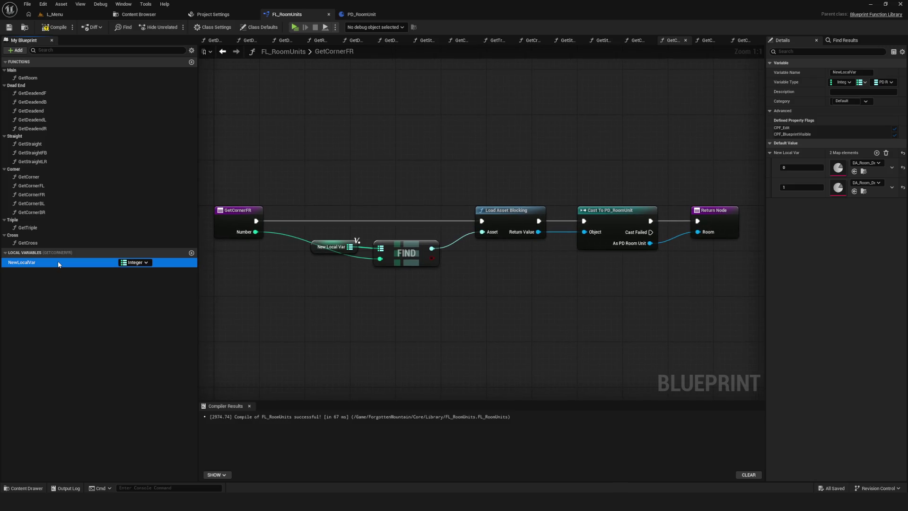
drag(229, 205, 297, 220)
double_click(33, 92)
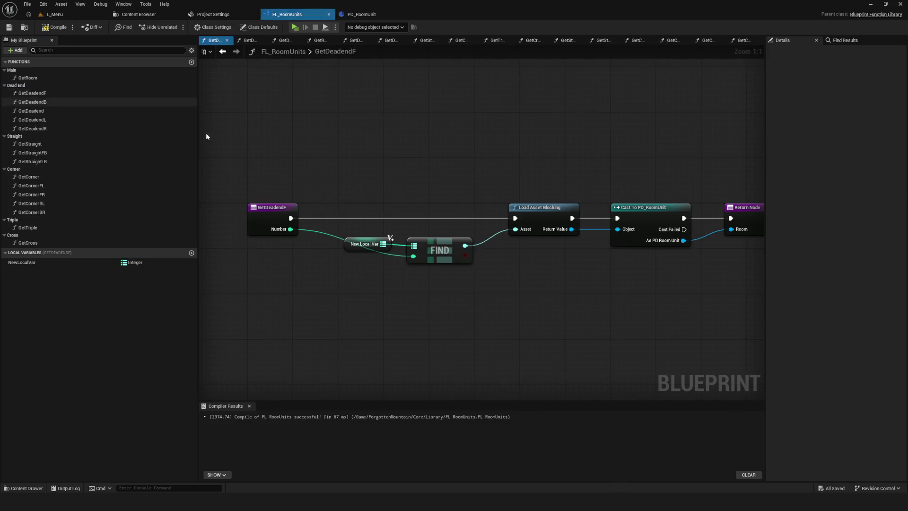
Change GetDeadendF's NewLocalVar map keys to 1 and 2.
click(42, 263)
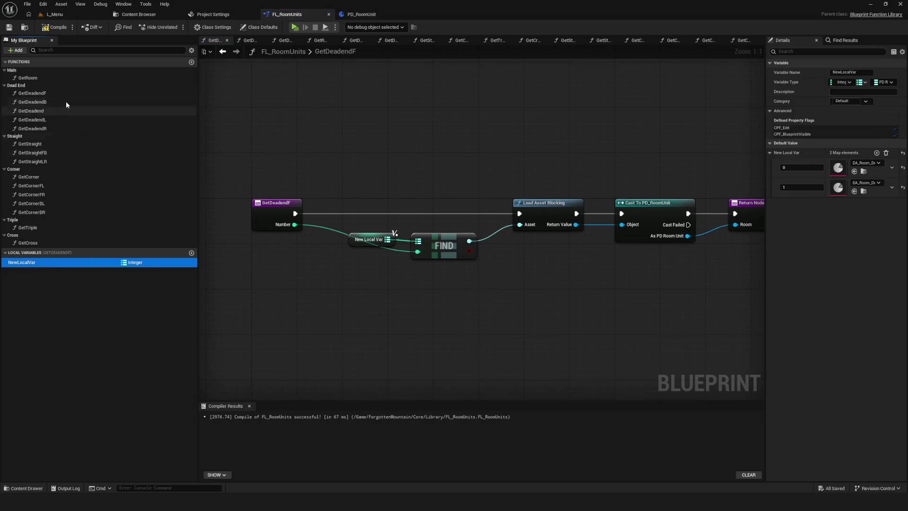
click(34, 93)
click(34, 262)
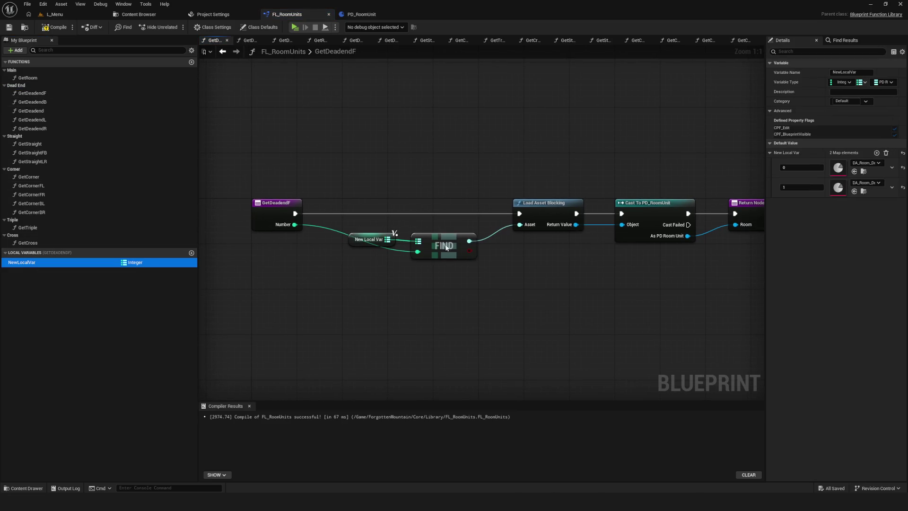
click(802, 169)
text(1)
key(Return)
text(2)
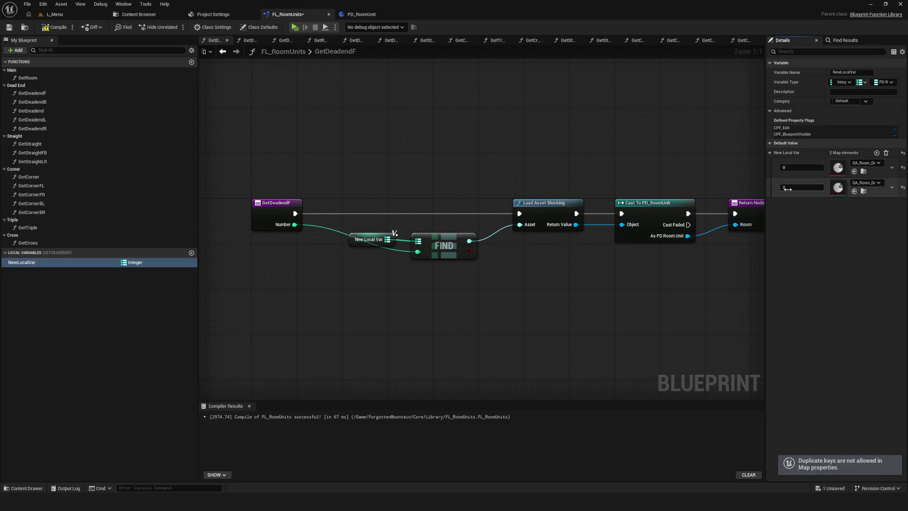
text(1)
click(54, 27)
Change GetDeadendB's NewLocalVar map keys to 1 and 2.
double_click(45, 103)
click(40, 263)
click(804, 187)
text(212)
key(Return)
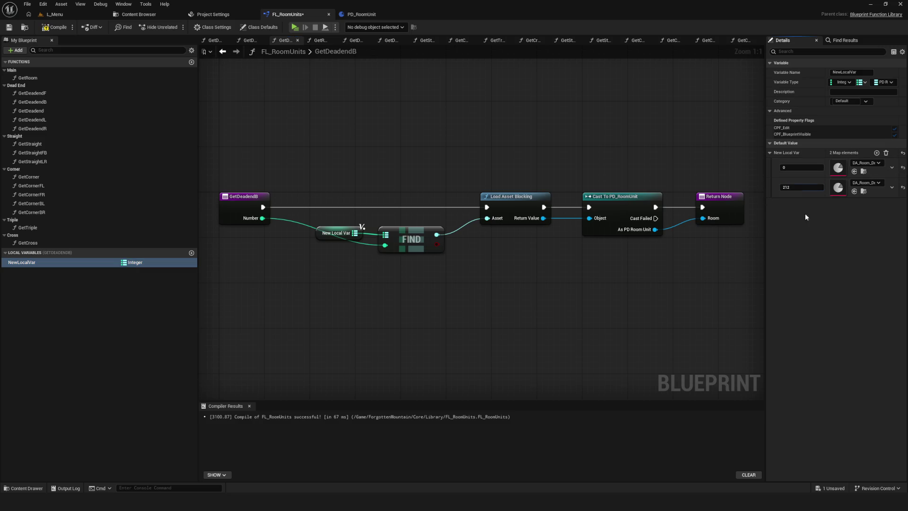
drag(795, 186, 799, 206)
text(1)
key(Return)
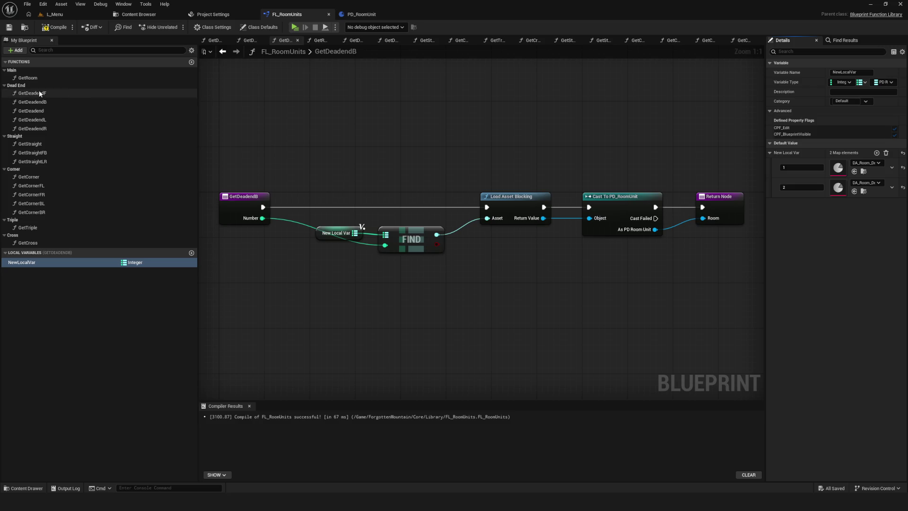
Check the local map default entries of GetDeadendF, GetDeadend and GetDeadendL.
double_click(39, 91)
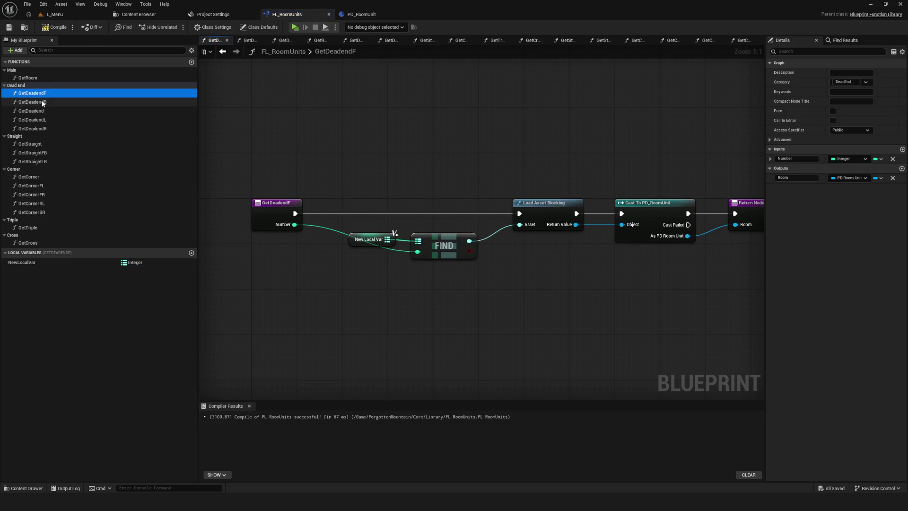
ctrl+click(44, 96)
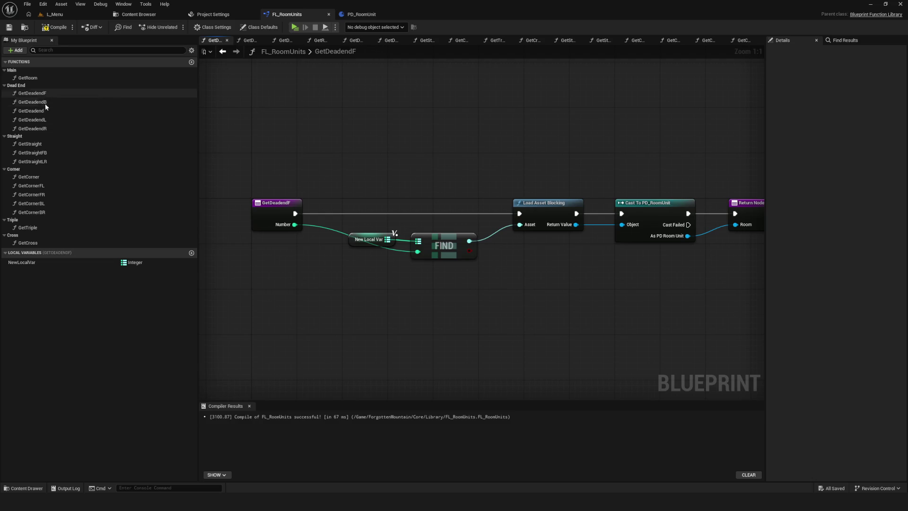
click(23, 262)
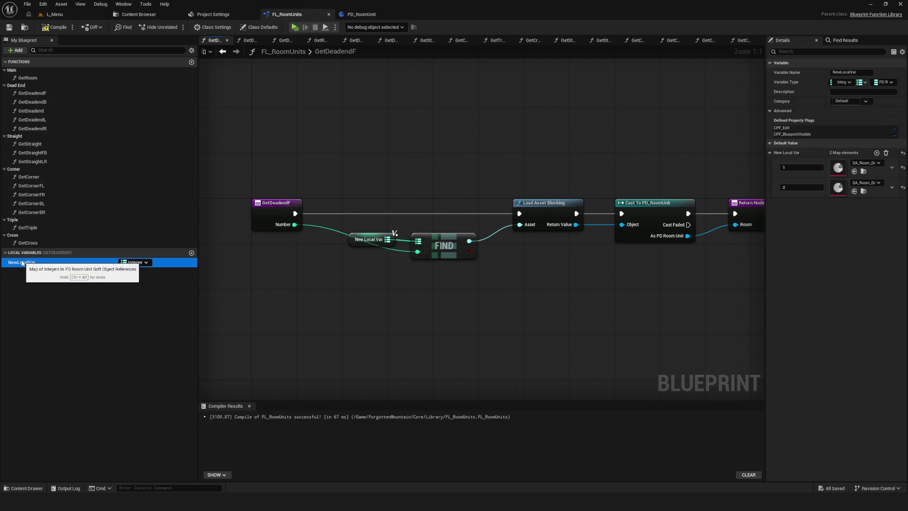
click(35, 101)
click(52, 262)
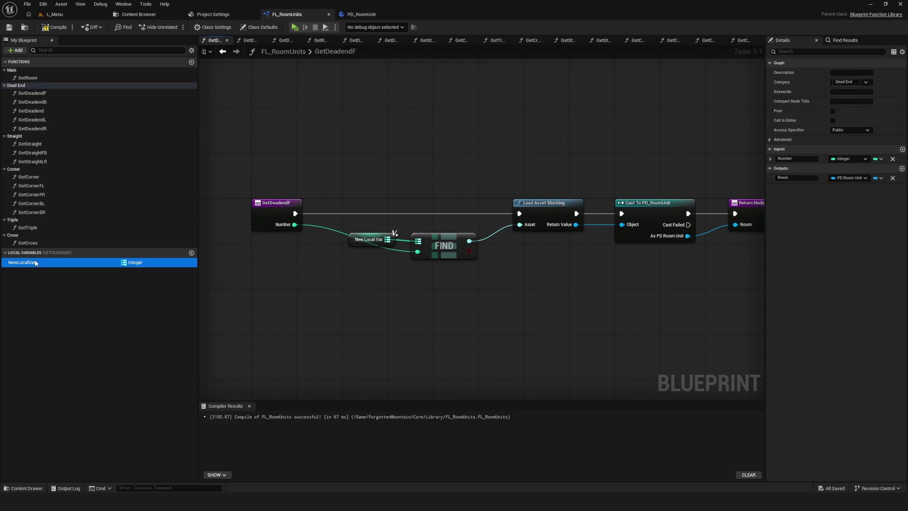
click(37, 110)
click(76, 263)
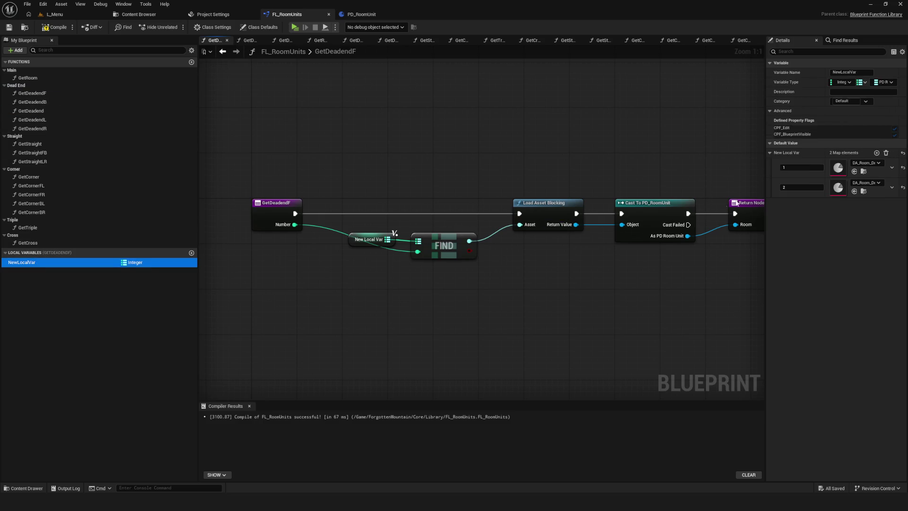
click(35, 119)
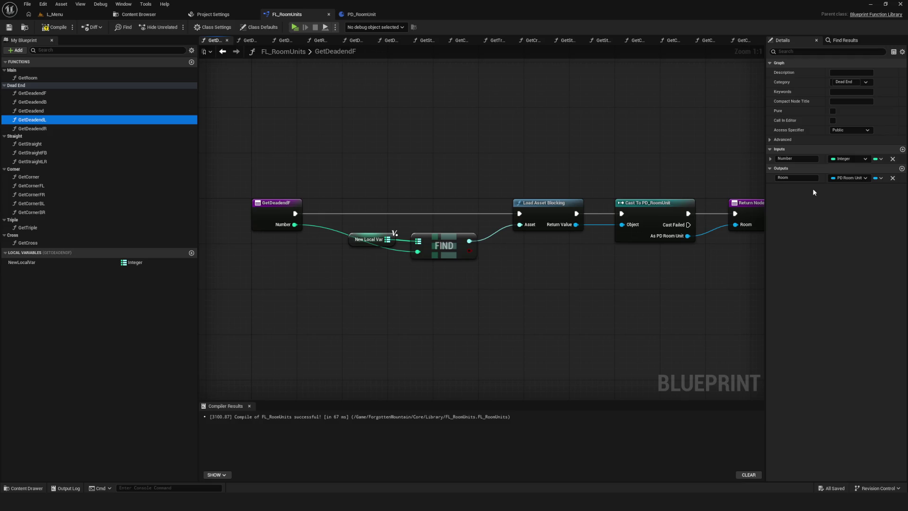
click(76, 263)
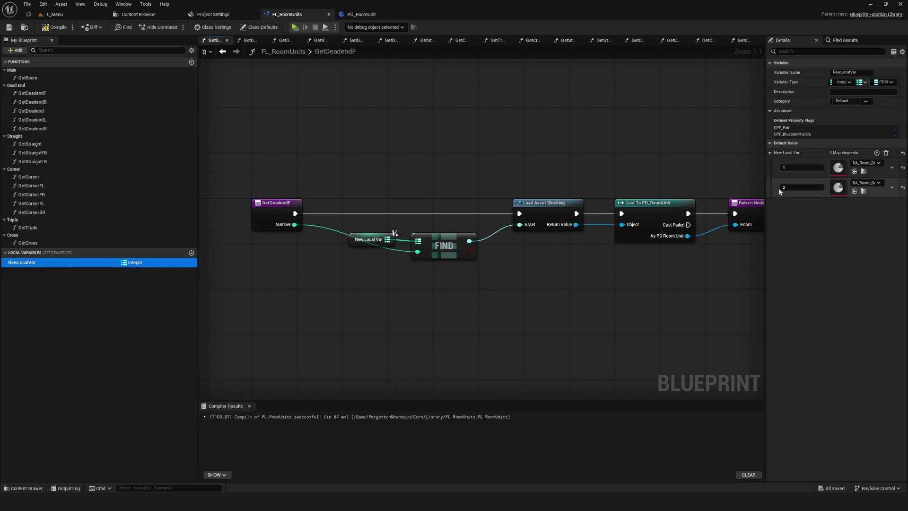
Renumber GetDeadendL's map keys to 1 and 2, check GetDeadendR, and save.
double_click(44, 111)
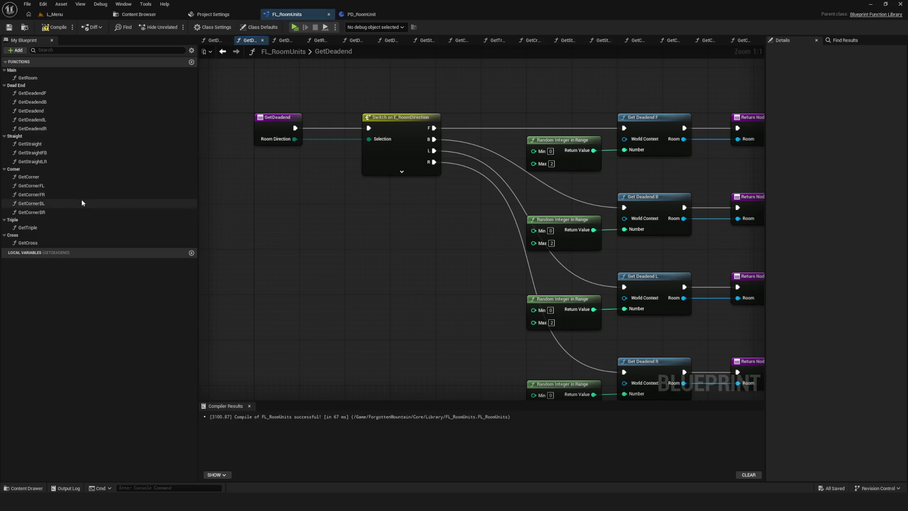
double_click(36, 119)
click(178, 263)
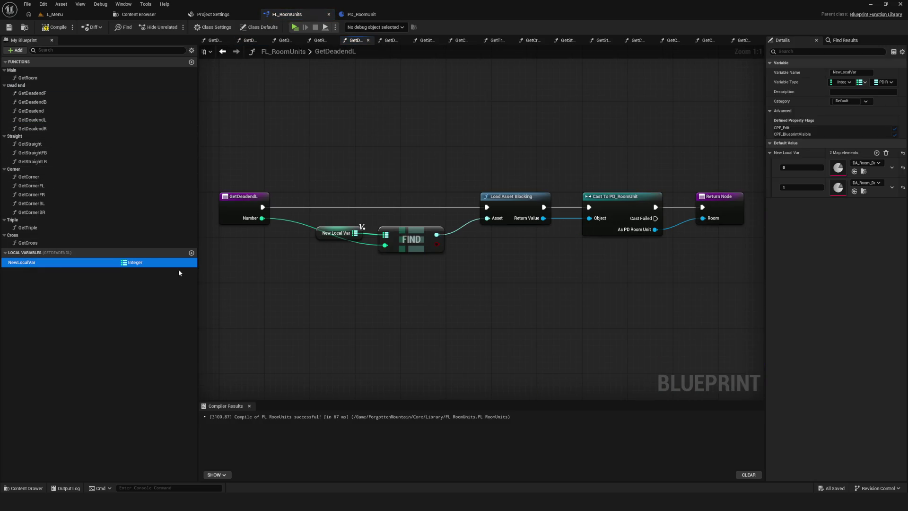
drag(785, 186, 807, 205)
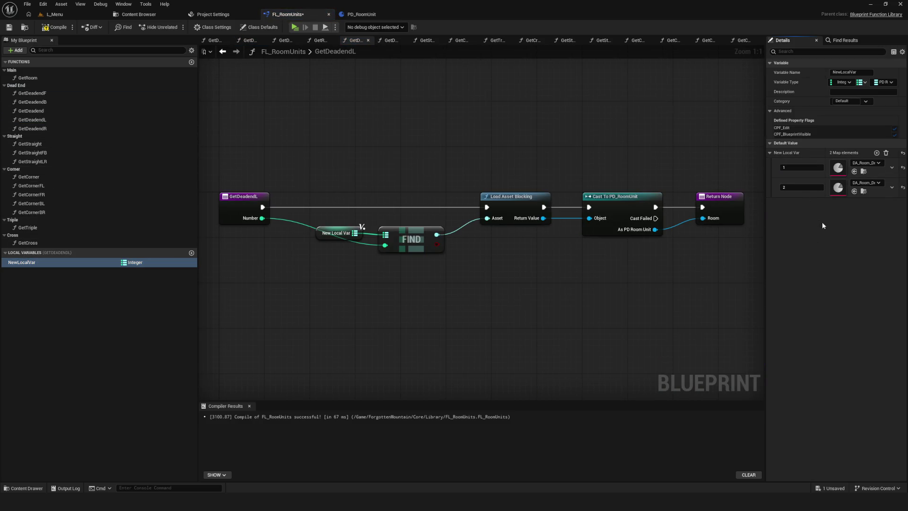
double_click(49, 128)
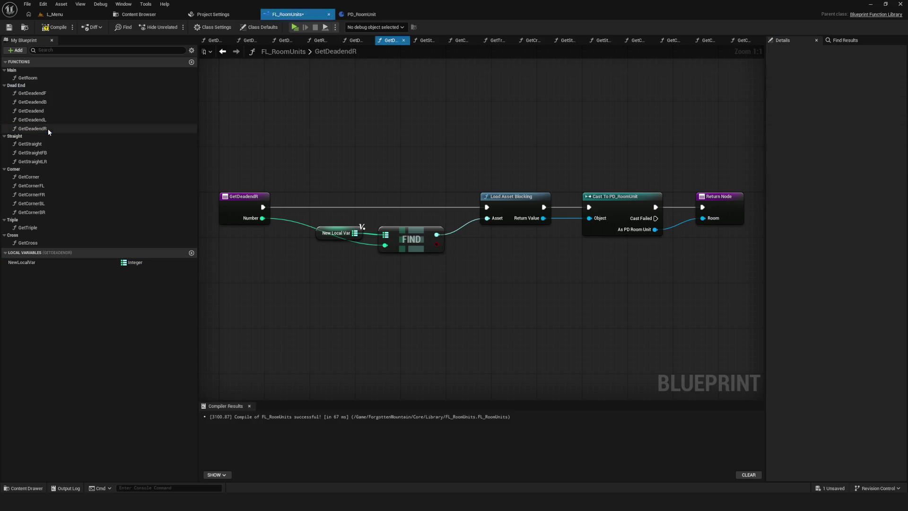
click(38, 262)
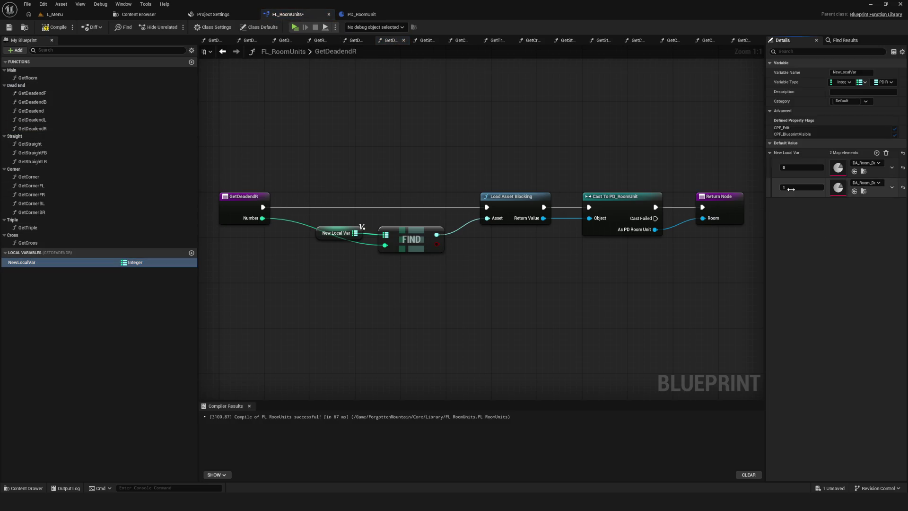
key(ctrl+s)
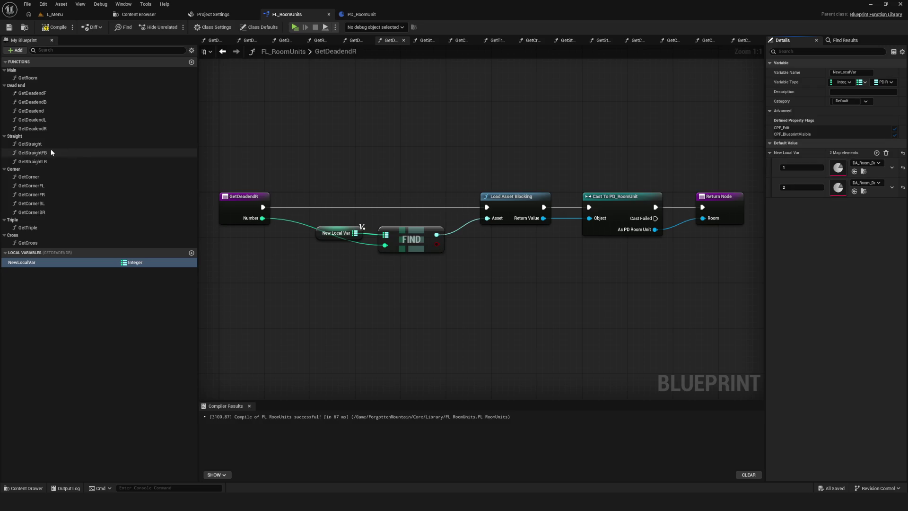
Renumber the GetStraightFB and GetStraightLR map keys to 1 and 2.
click(46, 153)
double_click(39, 152)
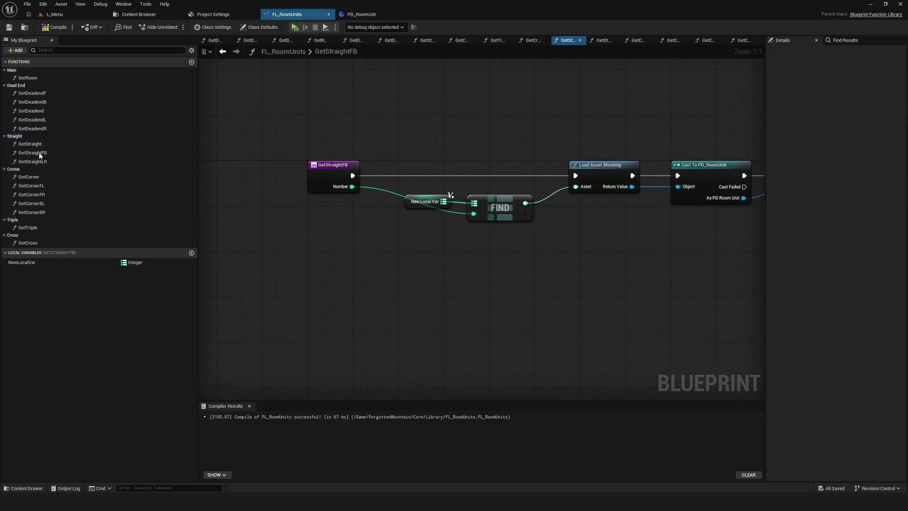
click(33, 263)
click(814, 221)
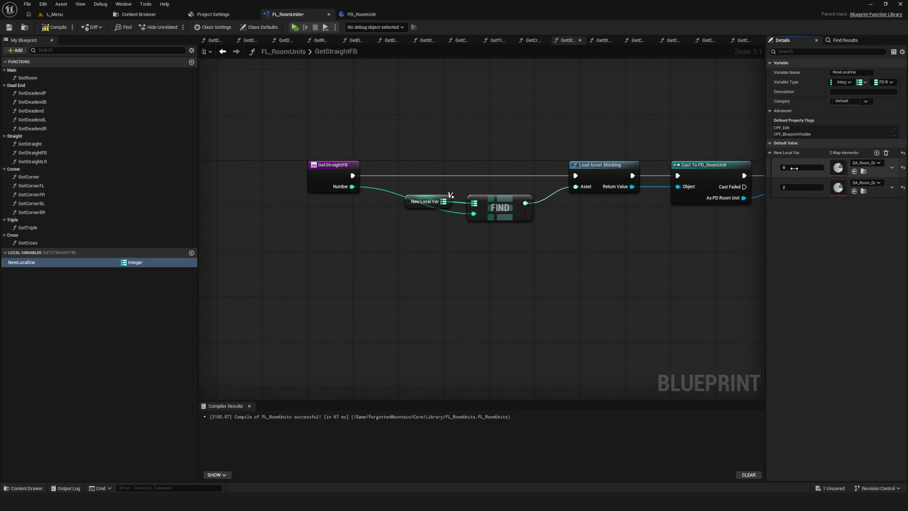
double_click(33, 161)
click(160, 262)
click(799, 199)
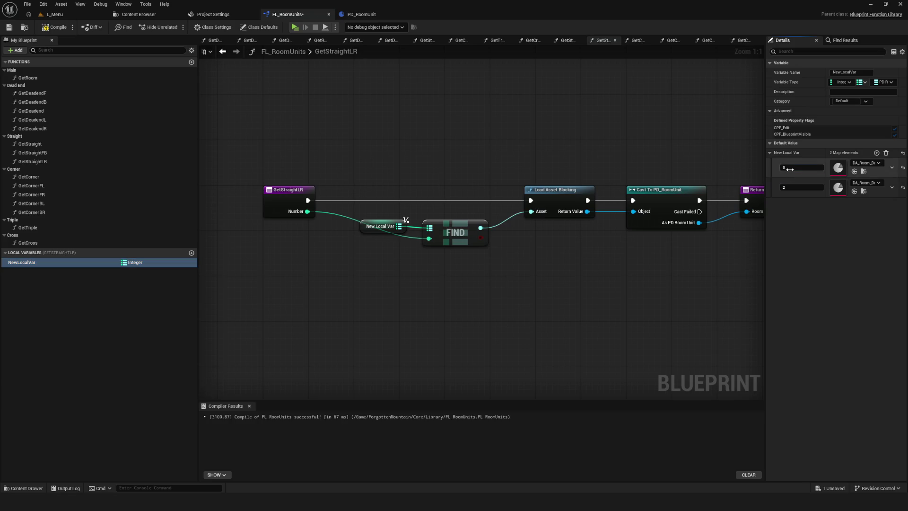
Review the local map default entries of GetCornerFL and GetCornerFR.
double_click(32, 186)
click(49, 262)
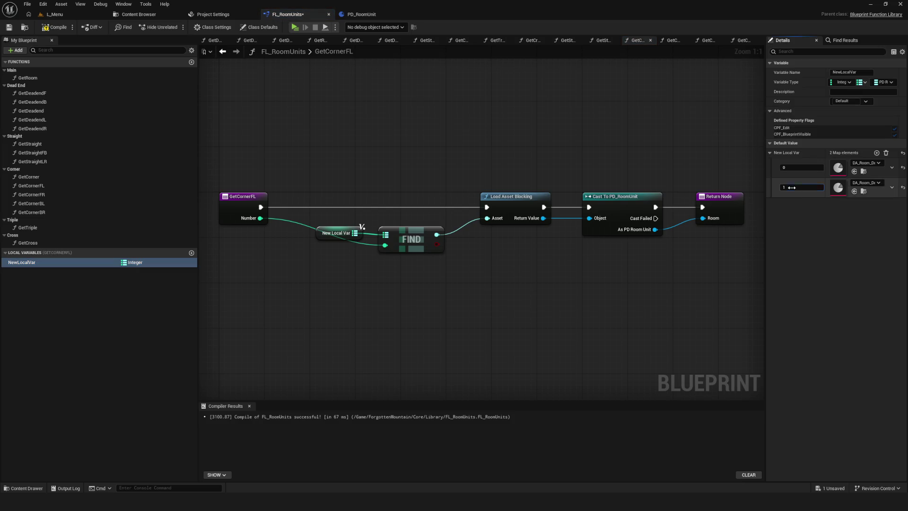
click(39, 187)
double_click(47, 194)
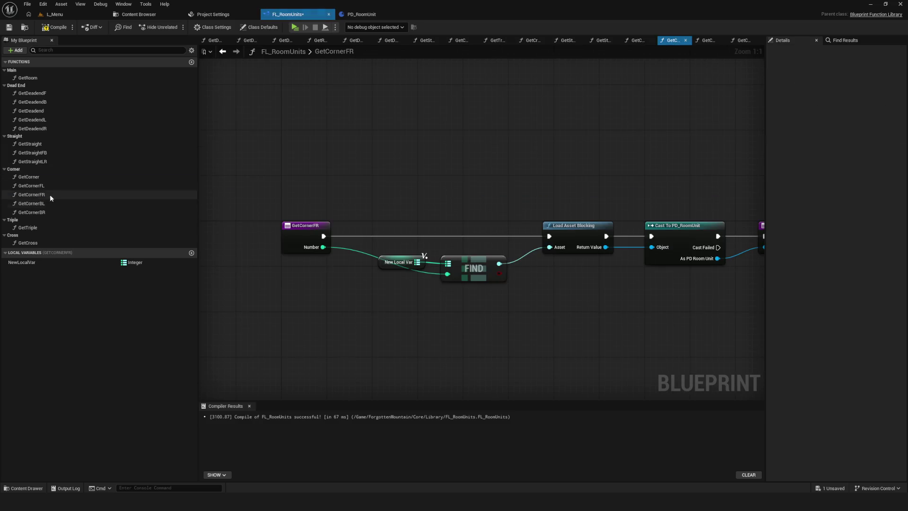
click(30, 263)
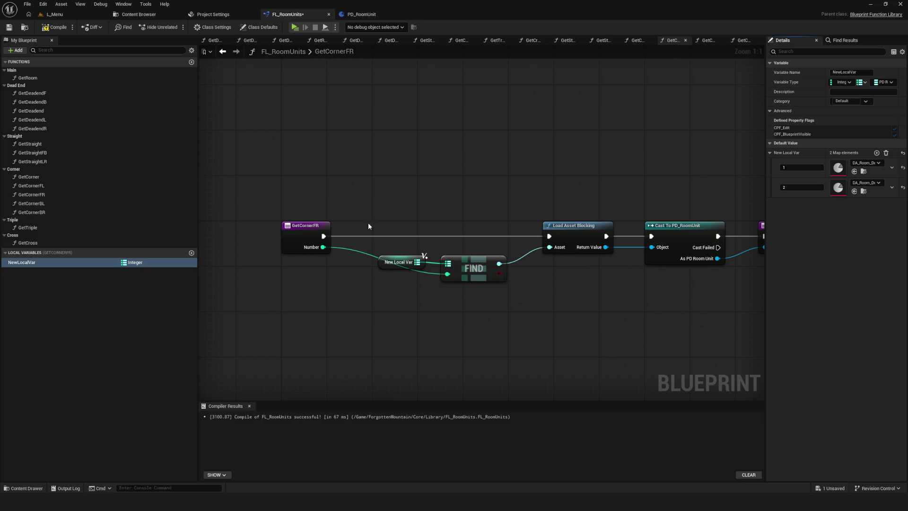
double_click(38, 186)
click(30, 262)
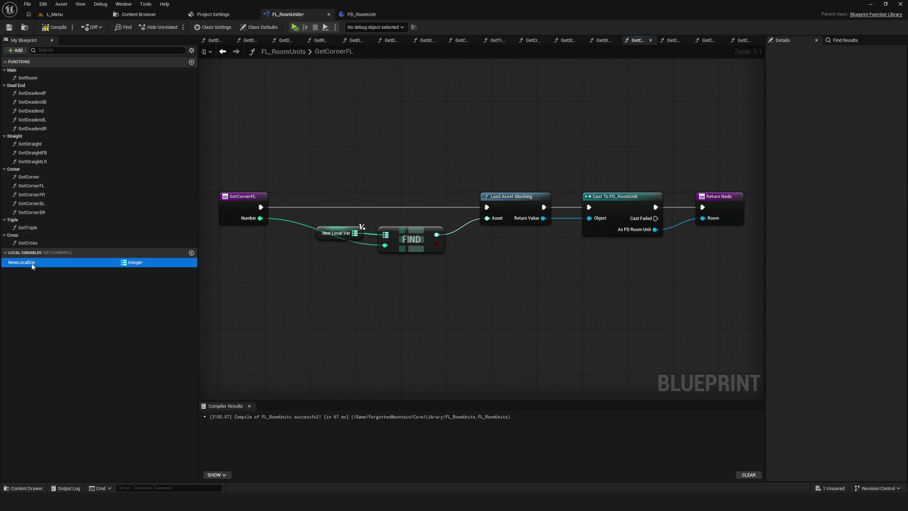
double_click(47, 194)
click(26, 261)
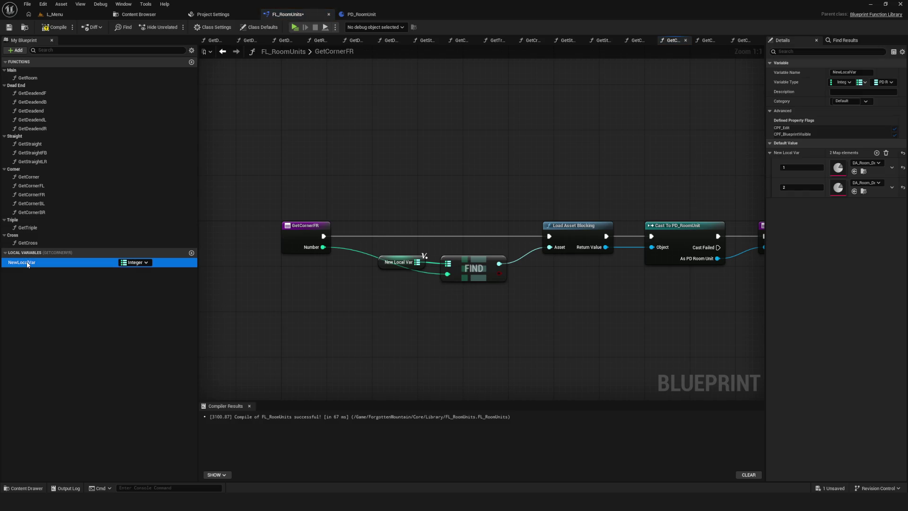
Set GetCornerBL's first map key to 1.
double_click(31, 203)
click(28, 262)
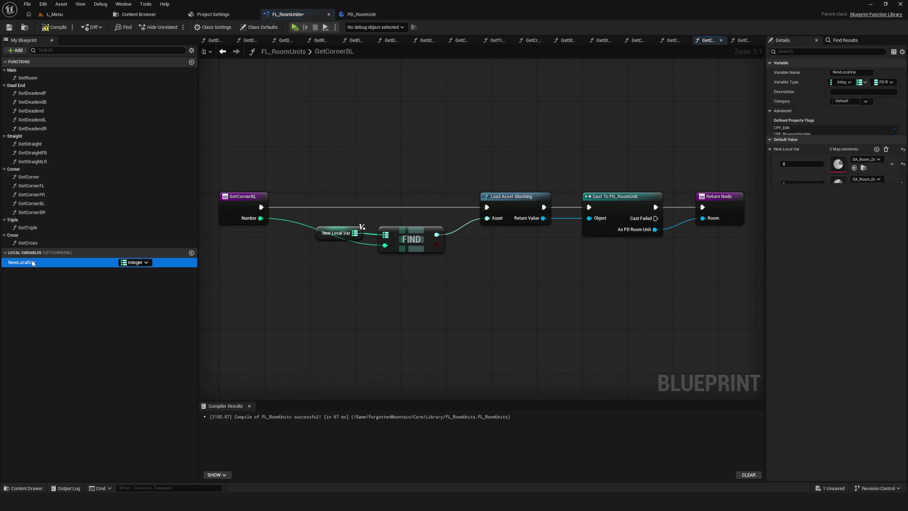
click(790, 168)
text(1)
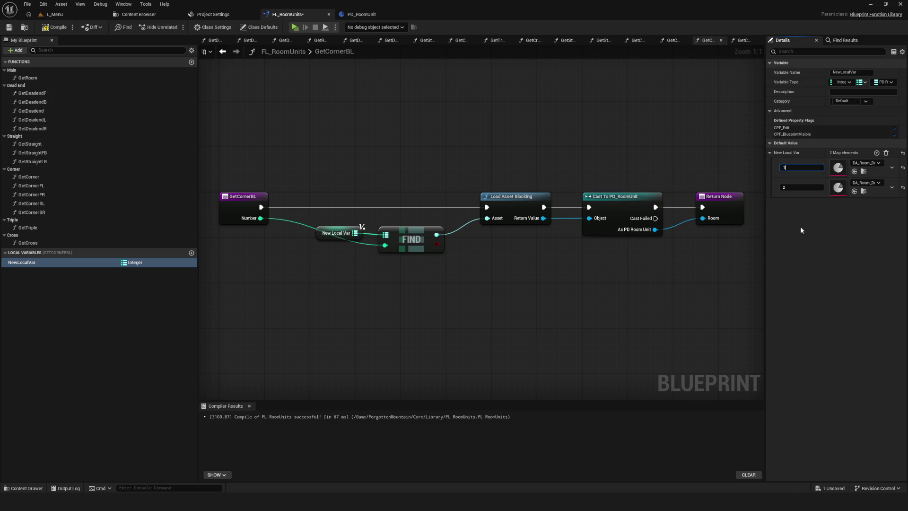
Change GetCornerBR's map keys to 1 and 2.
double_click(31, 212)
click(41, 262)
click(798, 187)
text(2)
click(799, 168)
text(1)
key(Return)
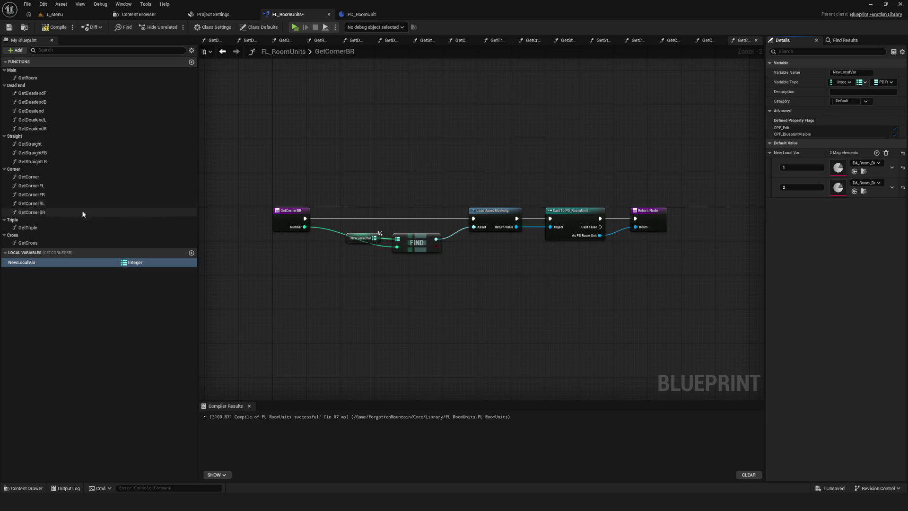
click(41, 229)
double_click(42, 229)
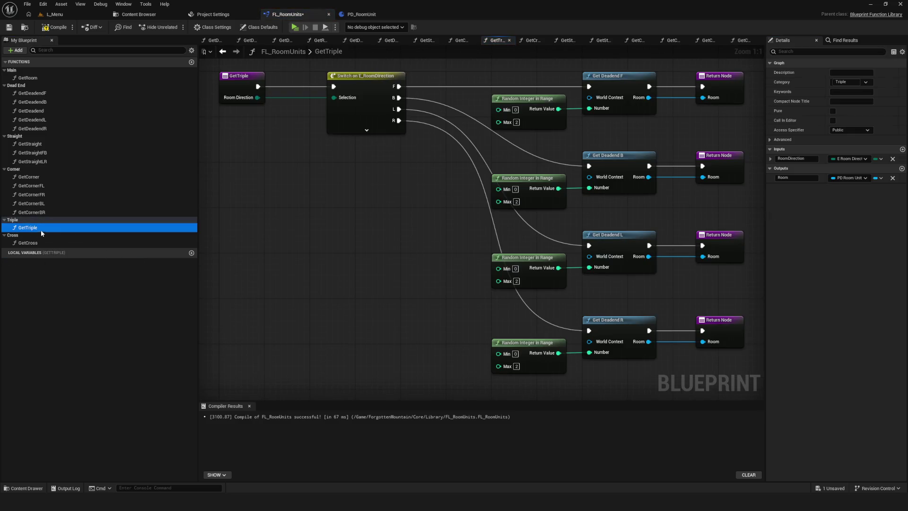
Go through the corner, straight and dead-end functions, then save the blueprint.
click(33, 212)
click(35, 204)
click(76, 162)
click(41, 94)
double_click(42, 93)
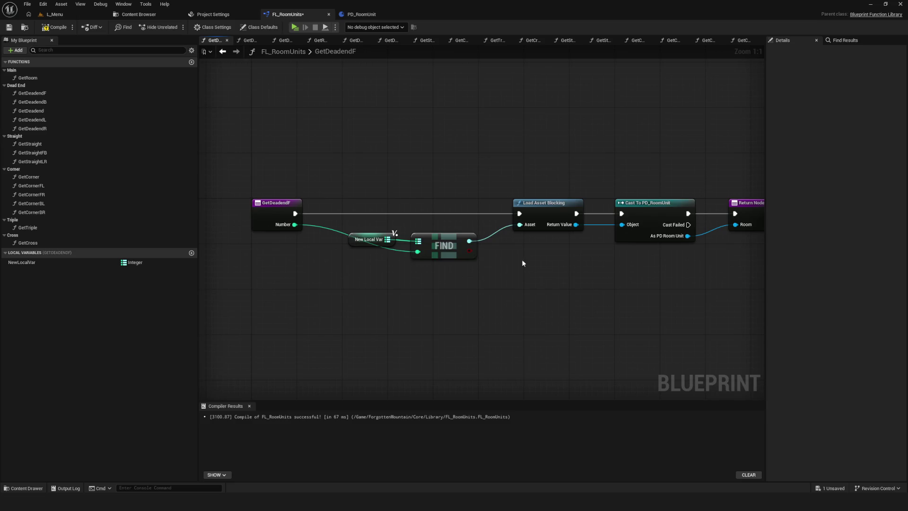
key(ctrl+s)
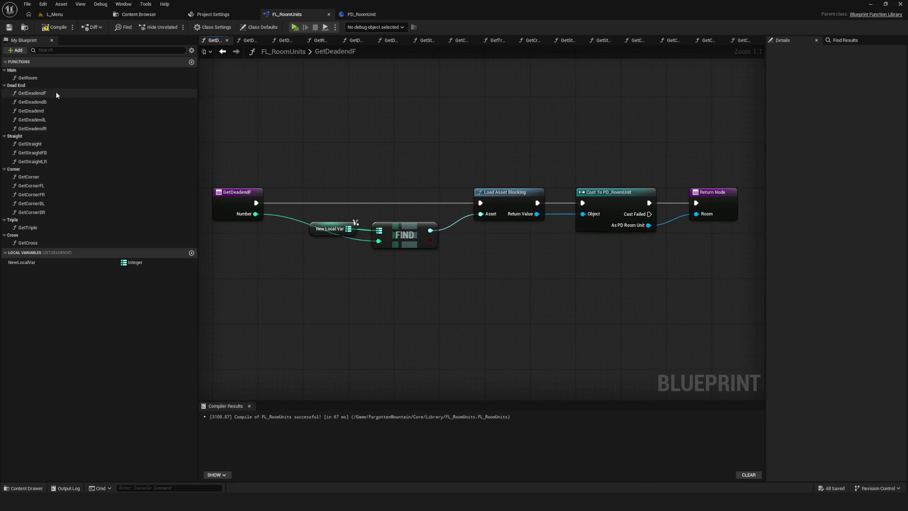
Set GetDeadend's Random Integer in Range minimums to 1 and save the library.
double_click(44, 110)
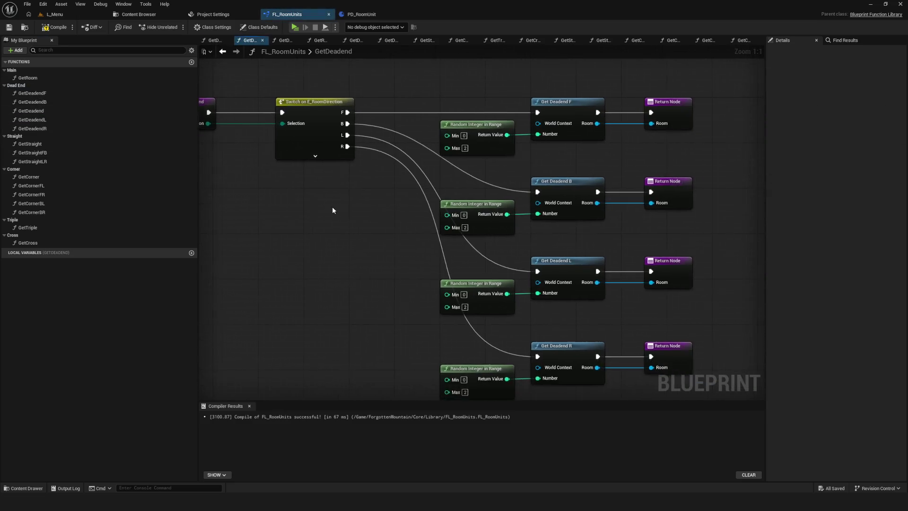
scroll(425, 137, up, 2)
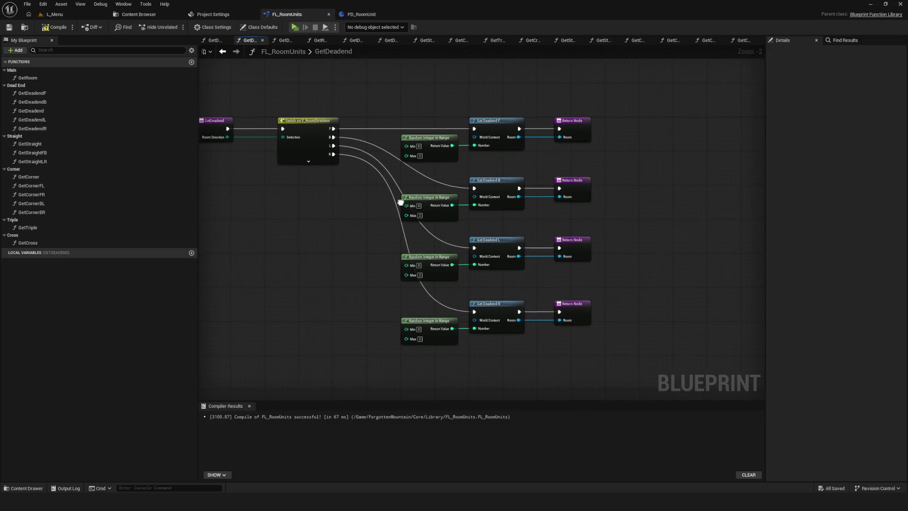
click(448, 146)
click(421, 213)
text(1)
click(444, 273)
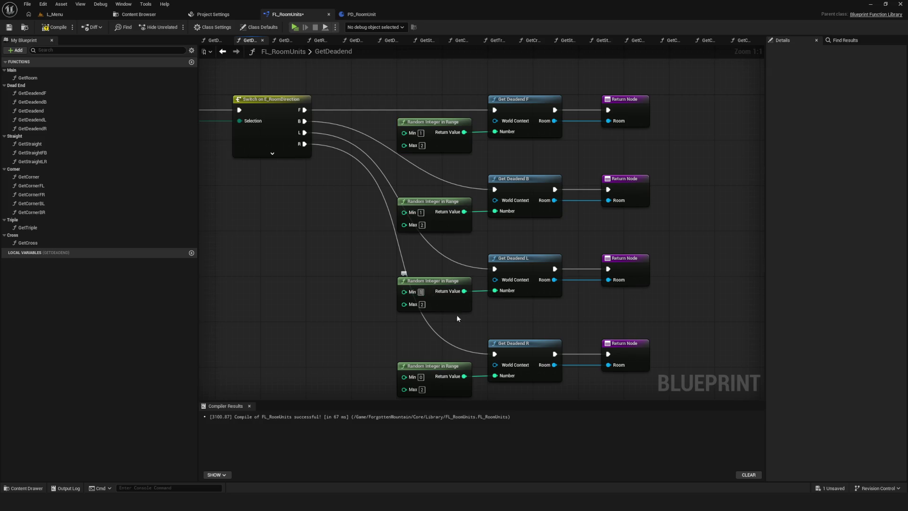
drag(456, 318, 438, 258)
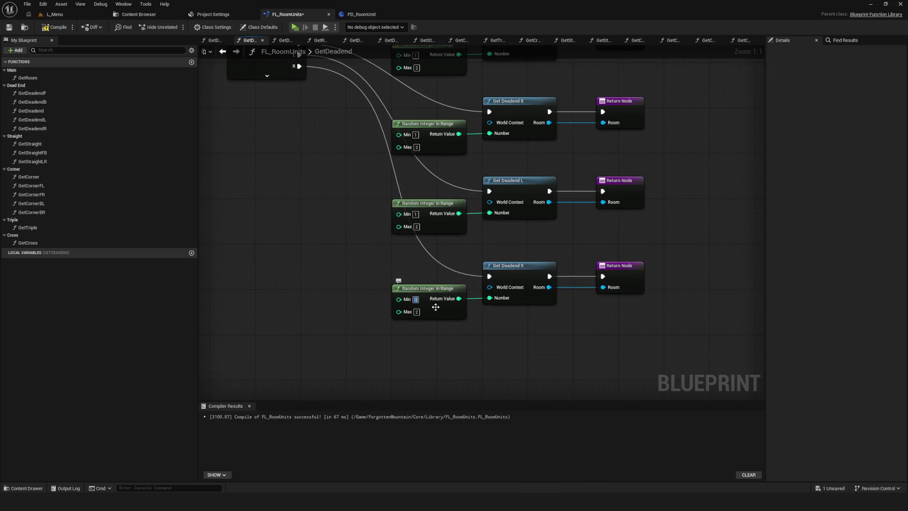
scroll(494, 262, down, 5)
key(ctrl+s)
scroll(447, 225, up, 2)
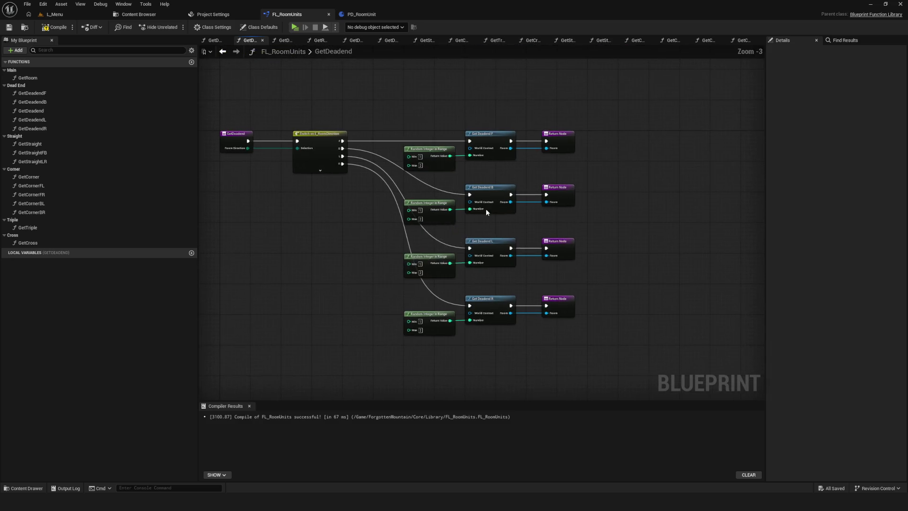
click(192, 253)
text(locPoolCount)
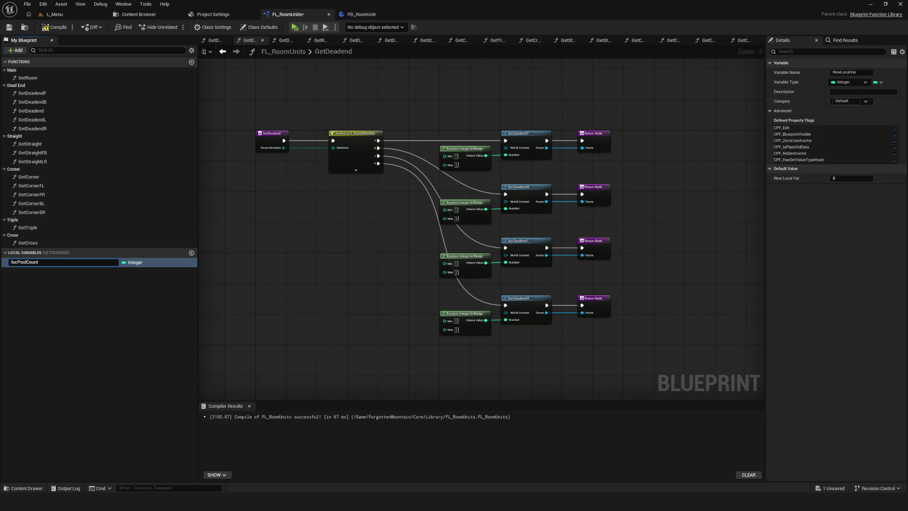
Confirm the new Integer local name locPoolCount and compile the blueprint.
key(Return)
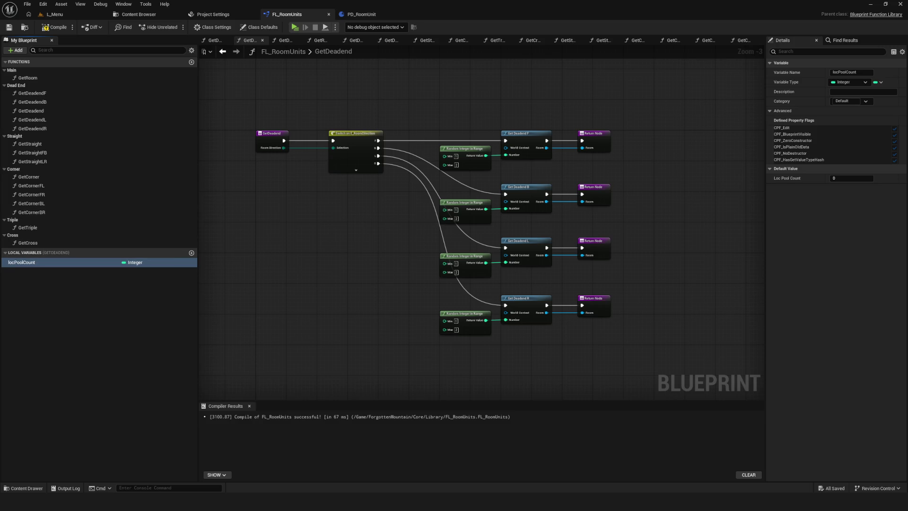
click(55, 27)
scroll(428, 184, down, 6)
scroll(428, 185, up, 5)
Place a locPoolCount getter and wire it into the Random Integer nodes' Max pins.
drag(432, 116, 570, 302)
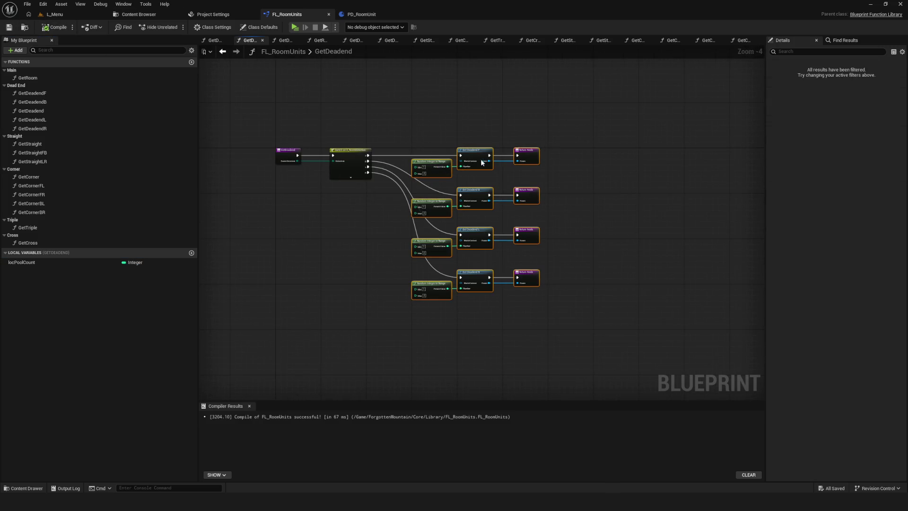
scroll(502, 153, up, 4)
mouse_move(21, 262)
mouse_down()
mouse_move(375, 169)
mouse_move(315, 254)
mouse_move(332, 282)
mouse_move(406, 297)
mouse_move(477, 161)
mouse_up()
drag(358, 235, 460, 188)
drag(358, 235, 460, 267)
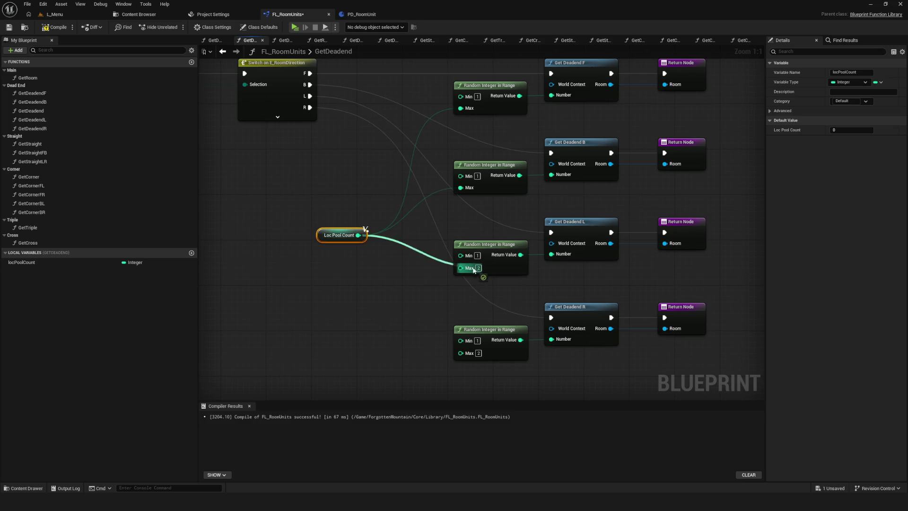
drag(358, 235, 461, 353)
scroll(480, 228, down, 6)
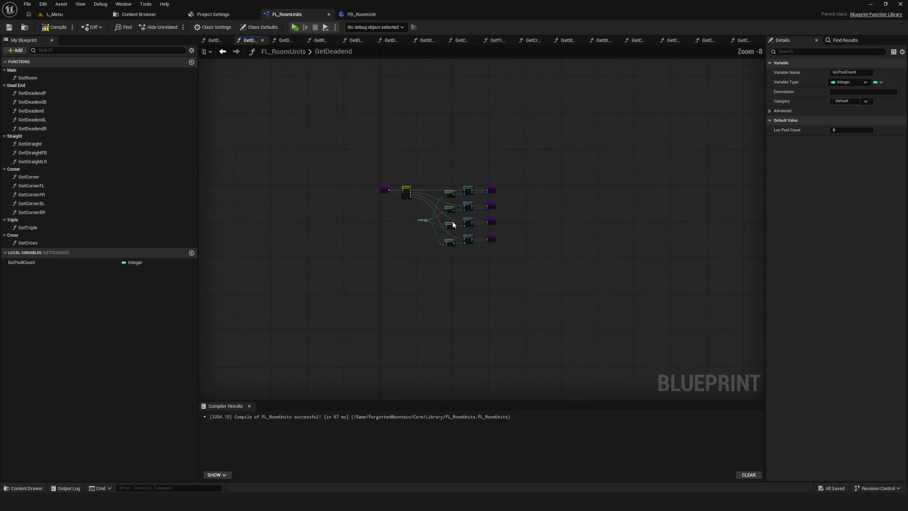
scroll(480, 228, up, 3)
drag(480, 228, 477, 227)
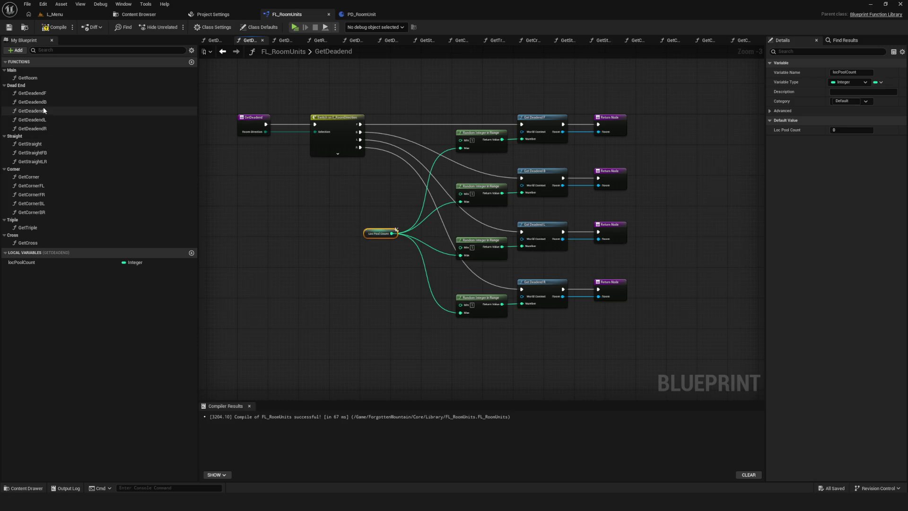
double_click(45, 143)
scroll(398, 206, up, 1)
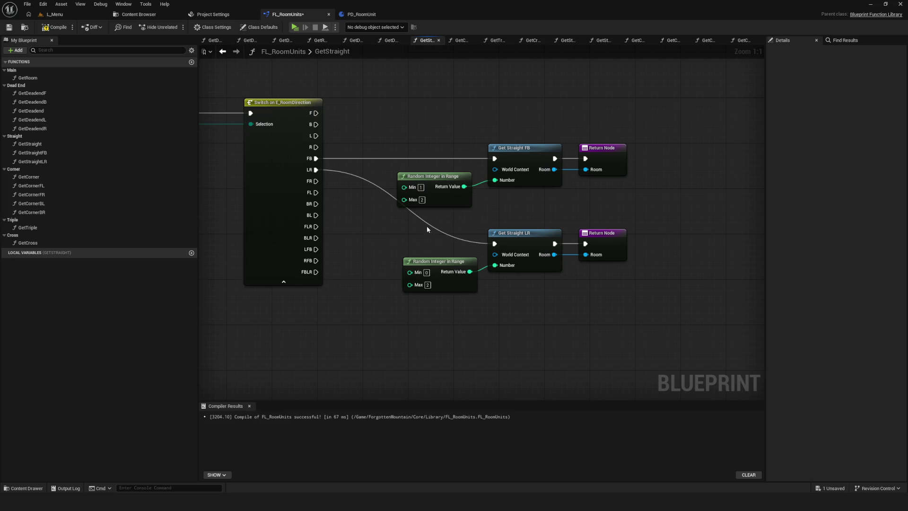
Move the Random Integer, GetStraight and Return nodes to the right to make room.
scroll(437, 183, down, 3)
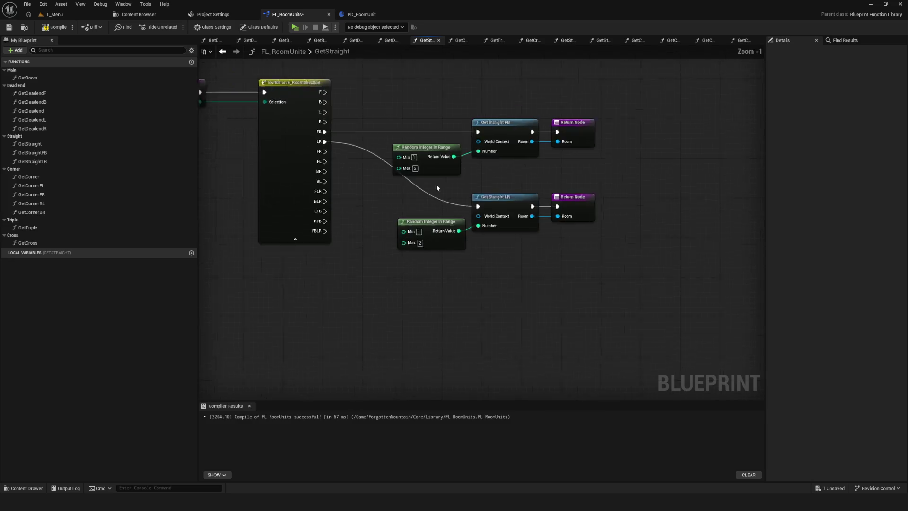
drag(436, 115, 618, 305)
drag(487, 146, 576, 143)
Add a local variable named locPoolCount to GetStraight.
click(191, 253)
text(locPoolCou)
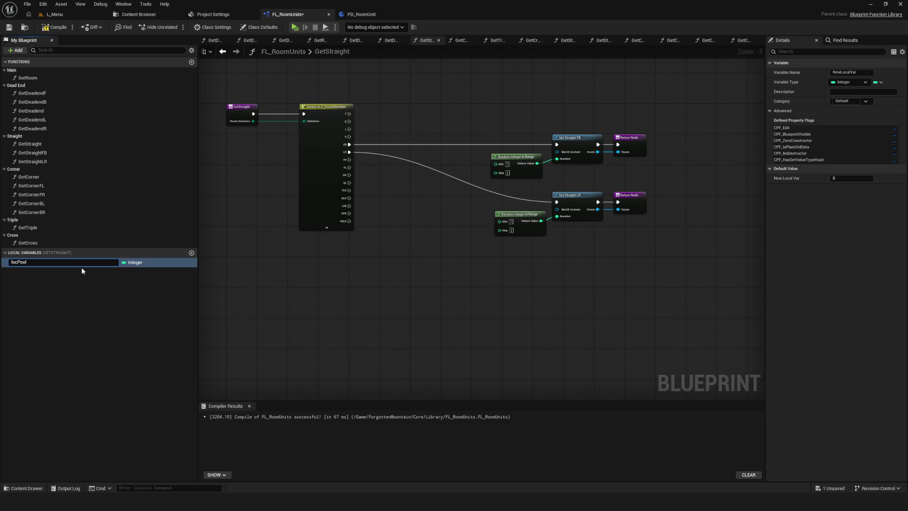
text(nt)
key(Return)
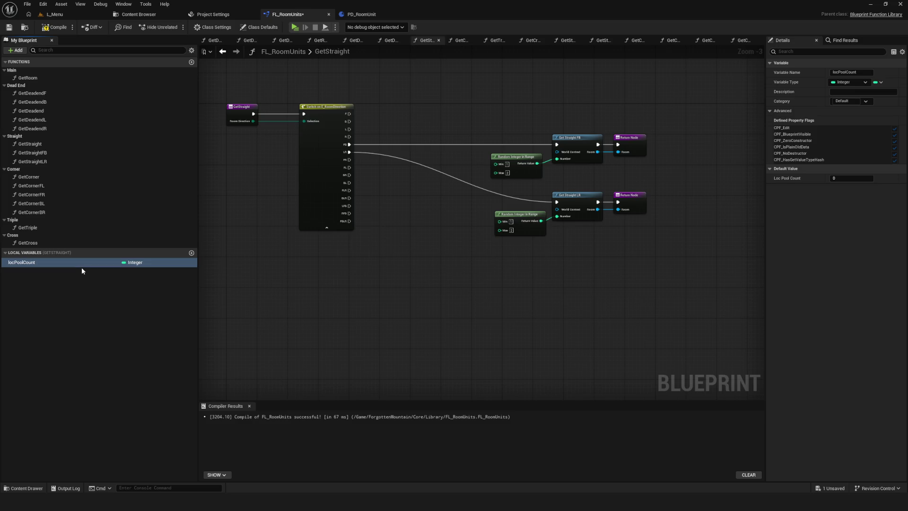
Wire a locPoolCount getter into both Random Integer in Range Max pins and save.
mouse_move(75, 263)
mouse_down()
mouse_move(281, 260)
mouse_move(408, 188)
mouse_move(516, 163)
mouse_up()
scroll(464, 194, up, 3)
drag(426, 188, 522, 249)
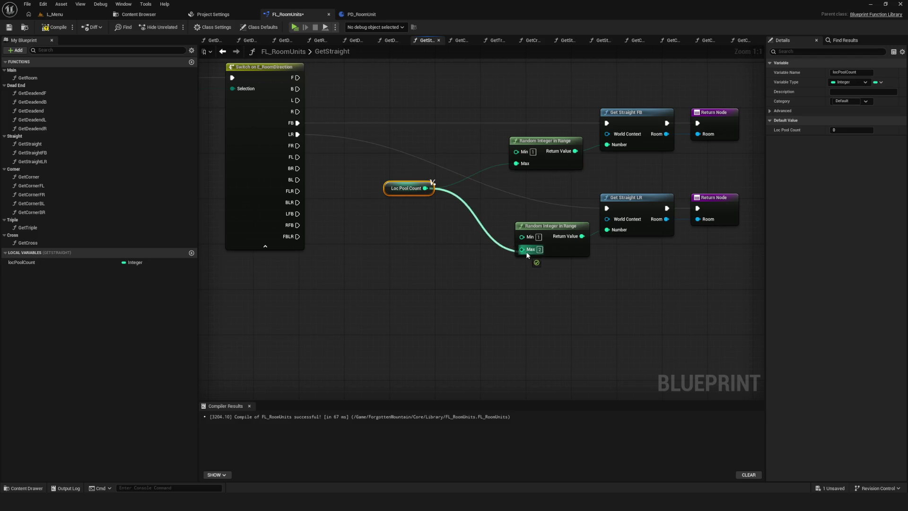
mouse_move(400, 182)
mouse_down()
mouse_move(428, 204)
mouse_move(433, 193)
mouse_up()
key(ctrl+s)
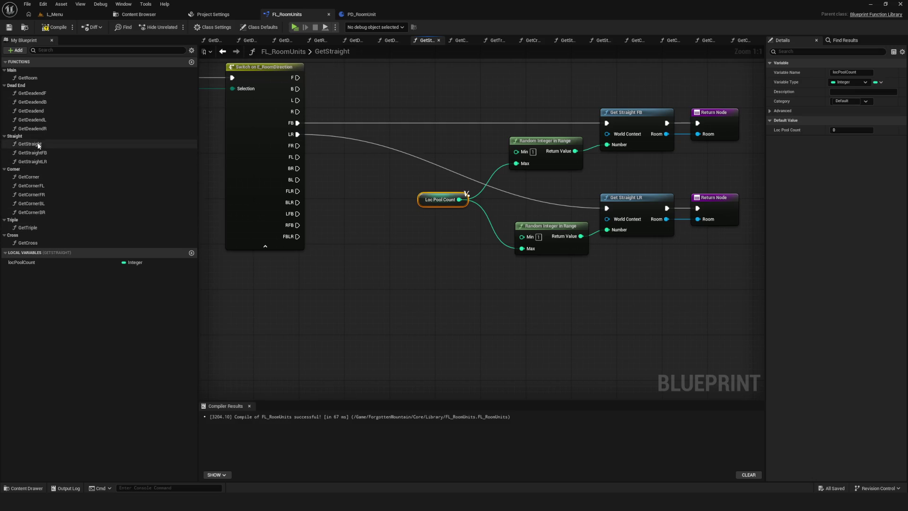
click(38, 181)
In GetCorner, wire a Loc Pool Count getter into the Max of the top three Random Integer nodes.
double_click(39, 181)
scroll(378, 227, down, 3)
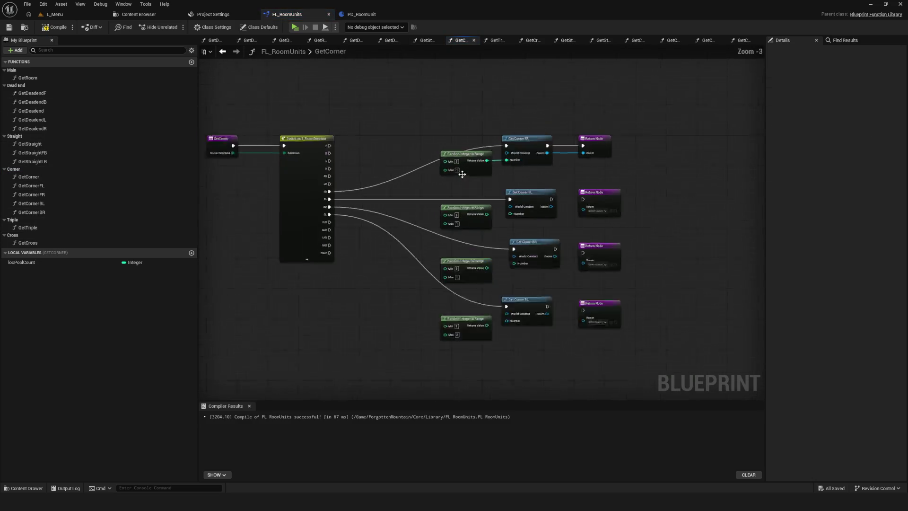
scroll(461, 161, up, 2)
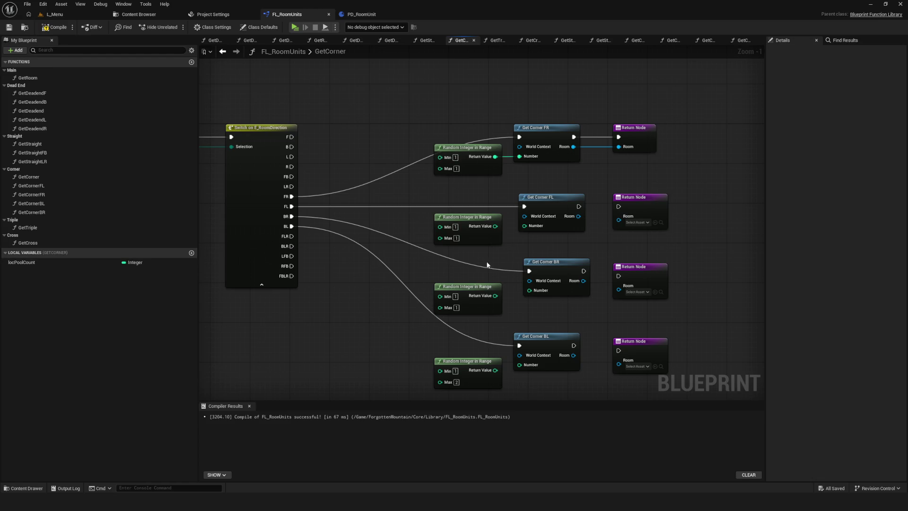
drag(465, 143, 433, 79)
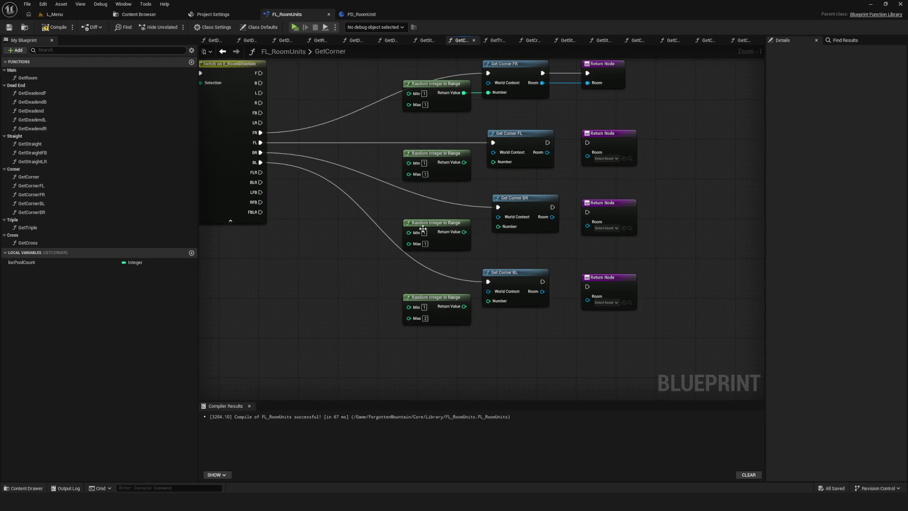
mouse_move(27, 263)
mouse_down()
mouse_move(308, 195)
mouse_move(408, 104)
mouse_up()
mouse_move(339, 195)
mouse_down()
mouse_move(409, 174)
mouse_move(409, 243)
mouse_up()
drag(340, 195, 409, 317)
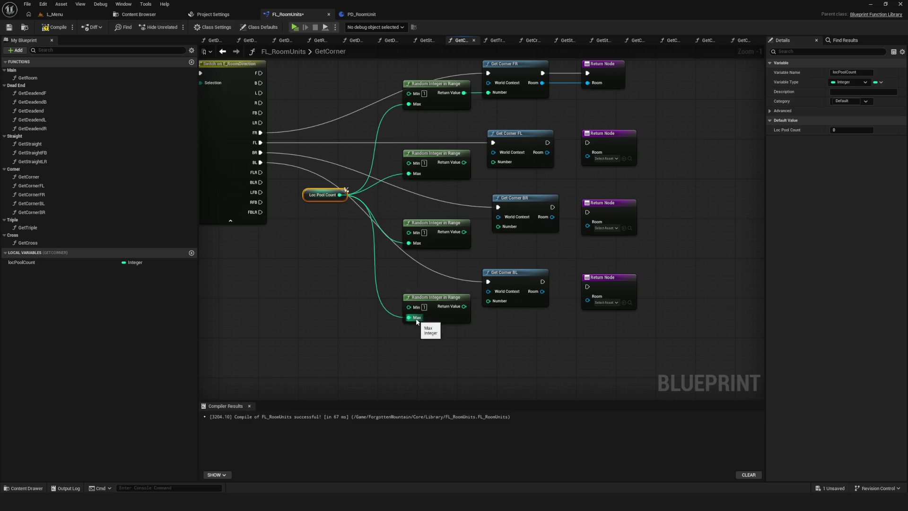
Select the top Random Integer in Range node and open the GetCornerFR function graph.
drag(401, 276, 368, 277)
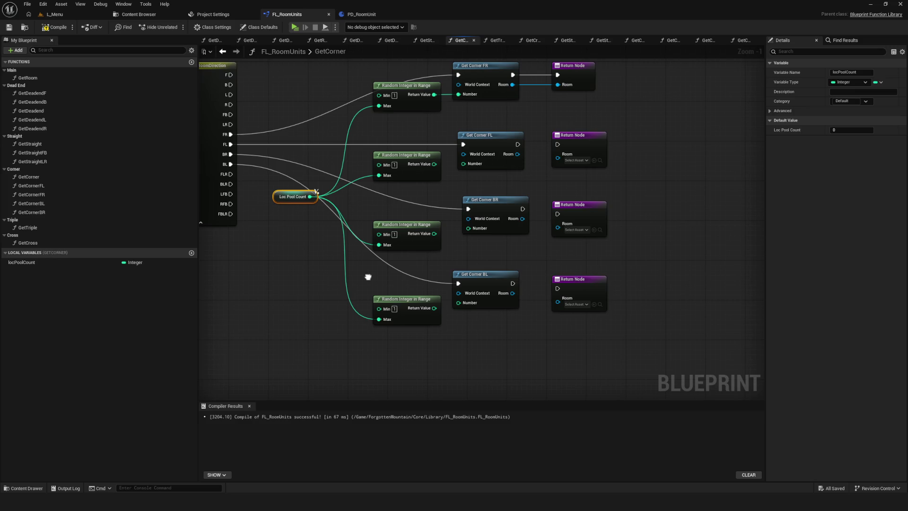
drag(368, 277, 352, 300)
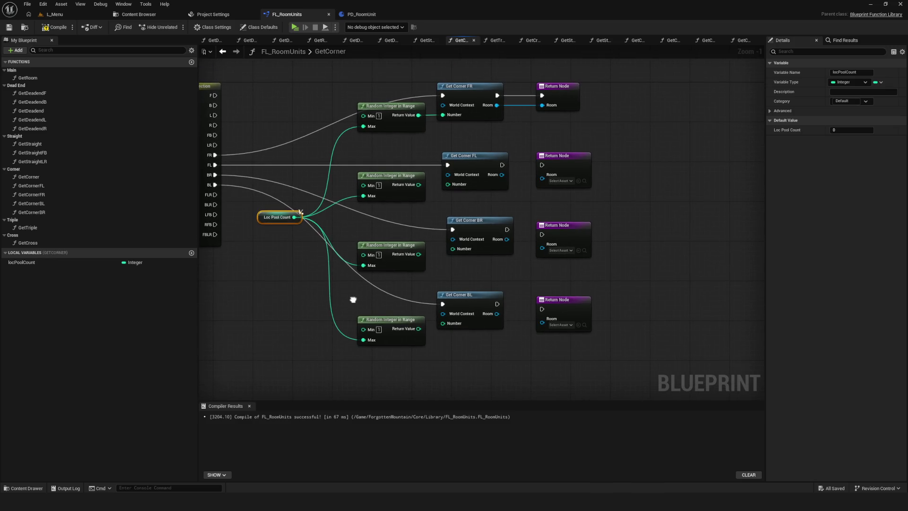
drag(392, 140, 404, 174)
click(395, 145)
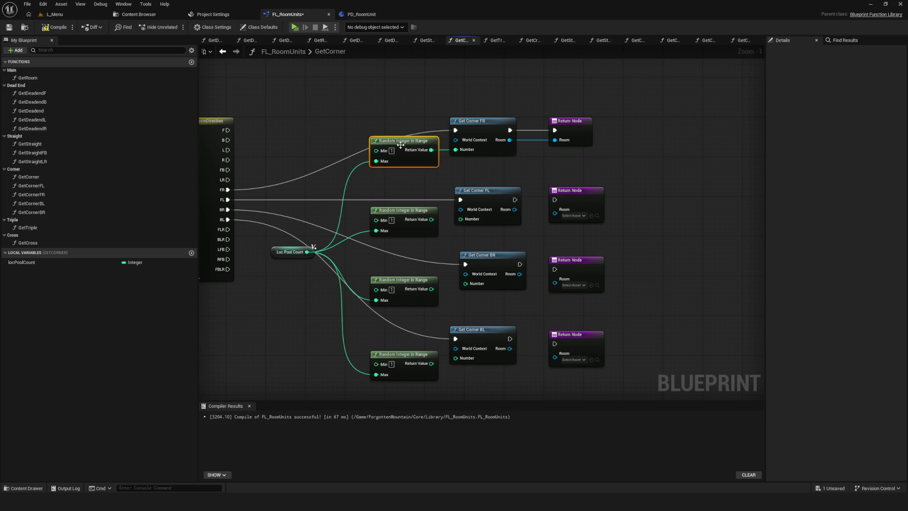
double_click(458, 127)
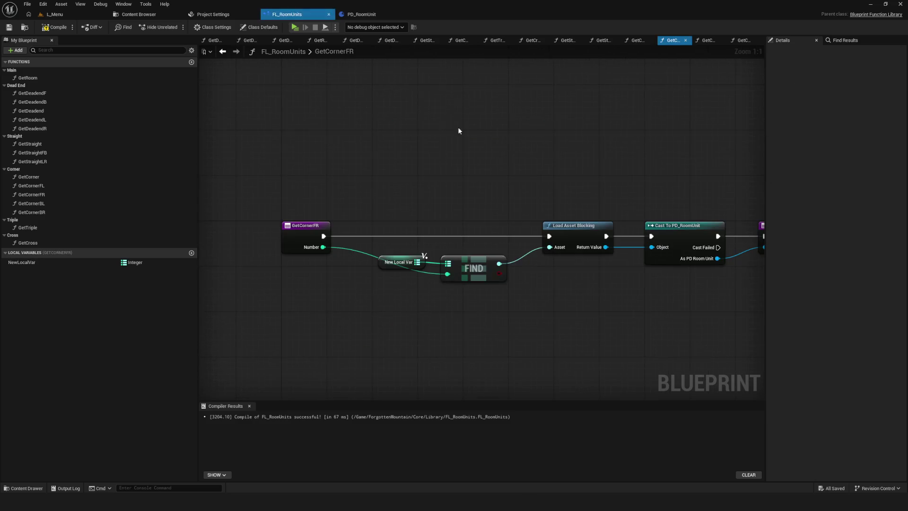
Select the NewLocalVar map variable, widen the Details panel, and compile the blueprint.
click(26, 262)
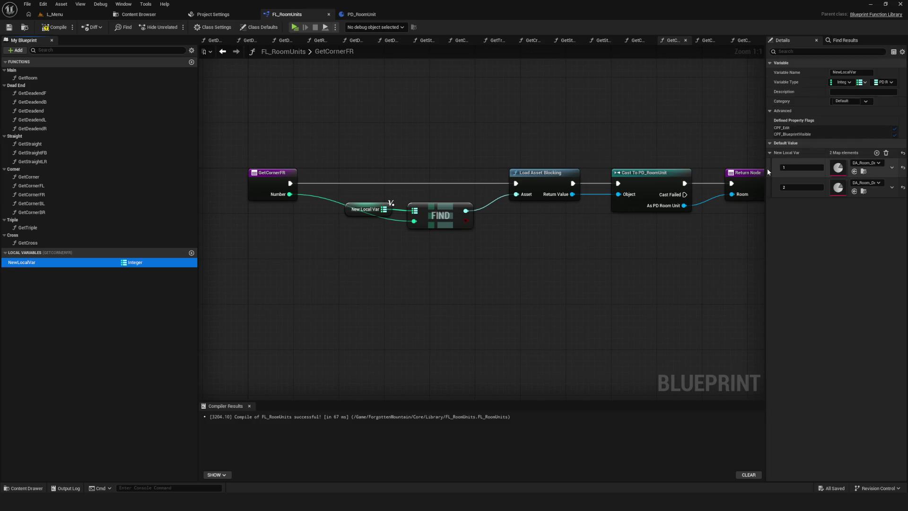
drag(766, 177, 624, 178)
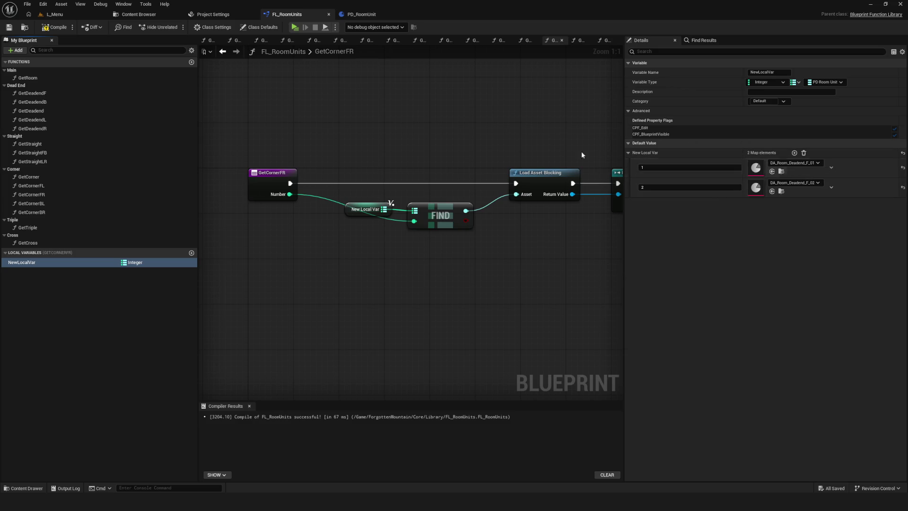
click(54, 27)
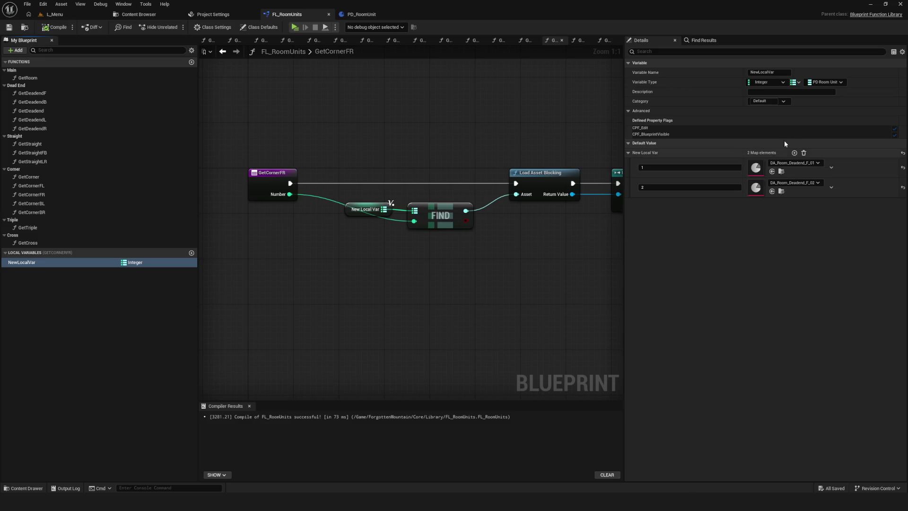
Add map entries 3 and 4, then delete both so only the two Deadend F entries remain.
click(795, 153)
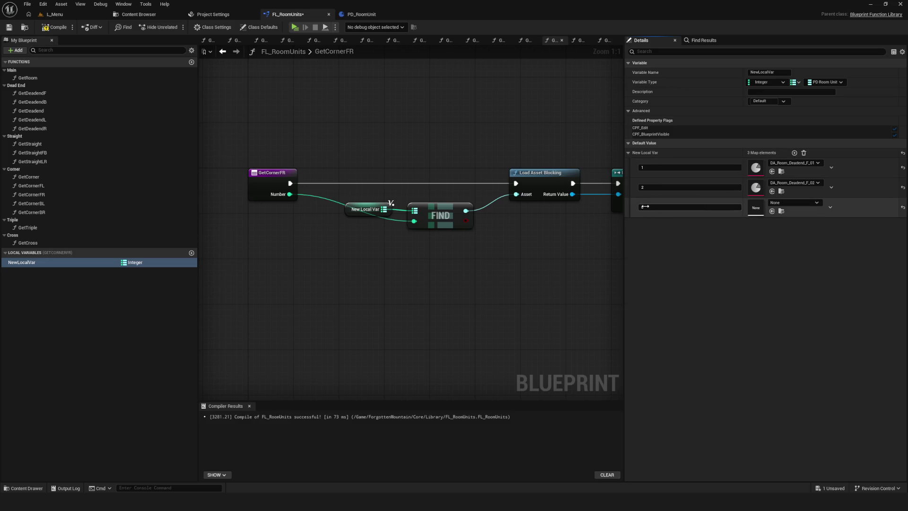
click(795, 153)
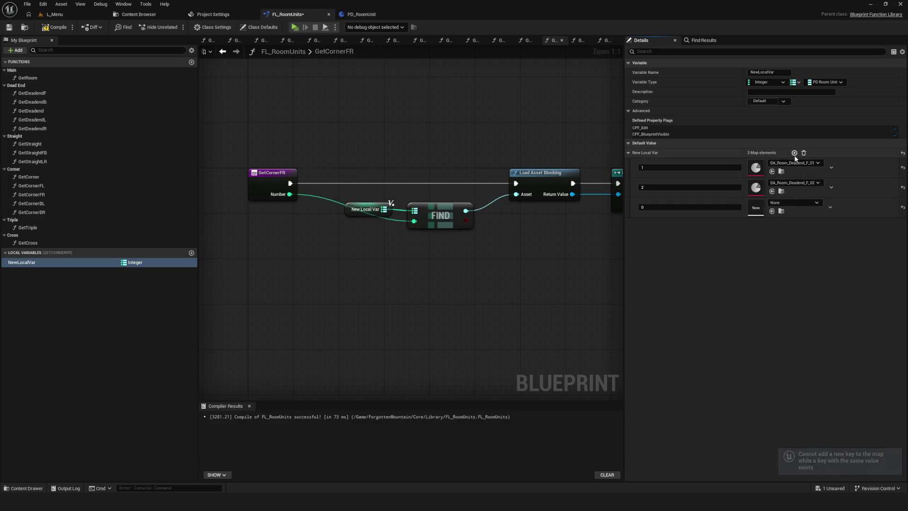
text(3)
key(Return)
click(794, 153)
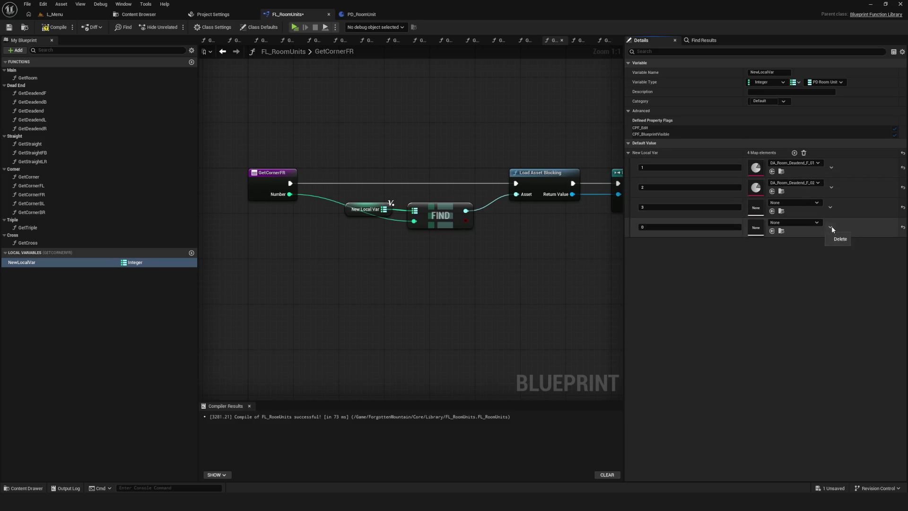
click(840, 238)
click(831, 207)
click(841, 219)
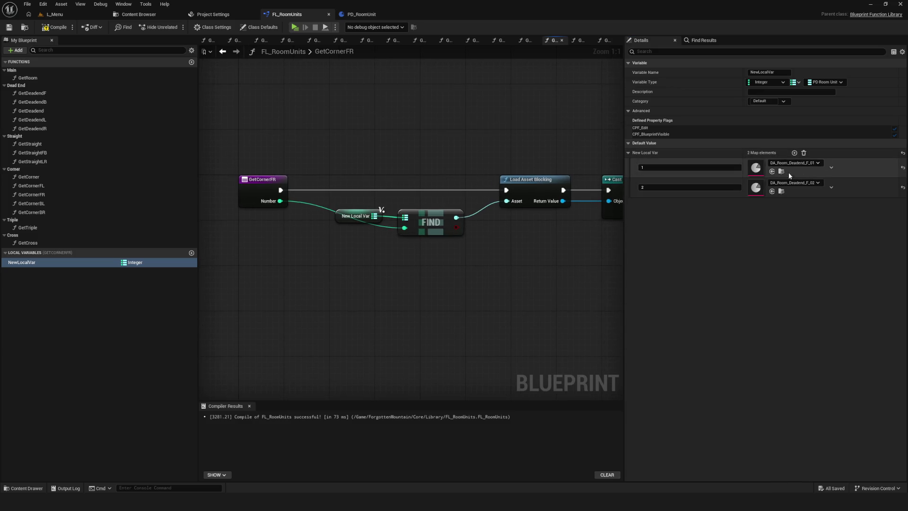
Check Loc Pool Count in the GetStraight graph and compile the function library.
double_click(33, 143)
click(426, 202)
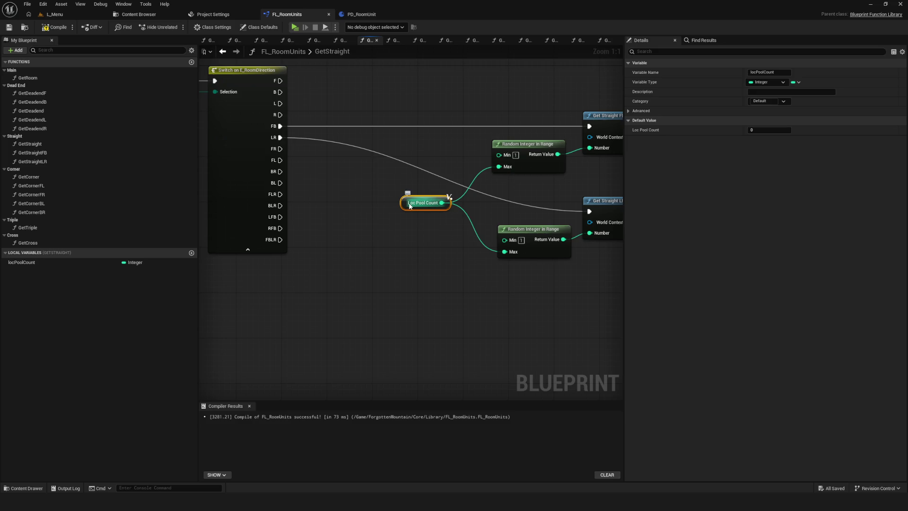
click(53, 28)
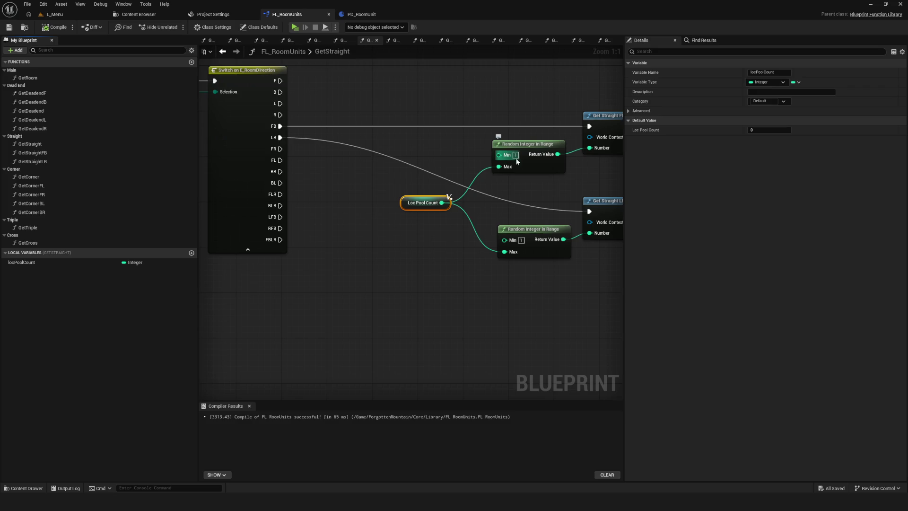
Shift Loc Pool Count and both Random Integer in Range nodes slightly left to tidy GetStraight.
drag(517, 200, 438, 202)
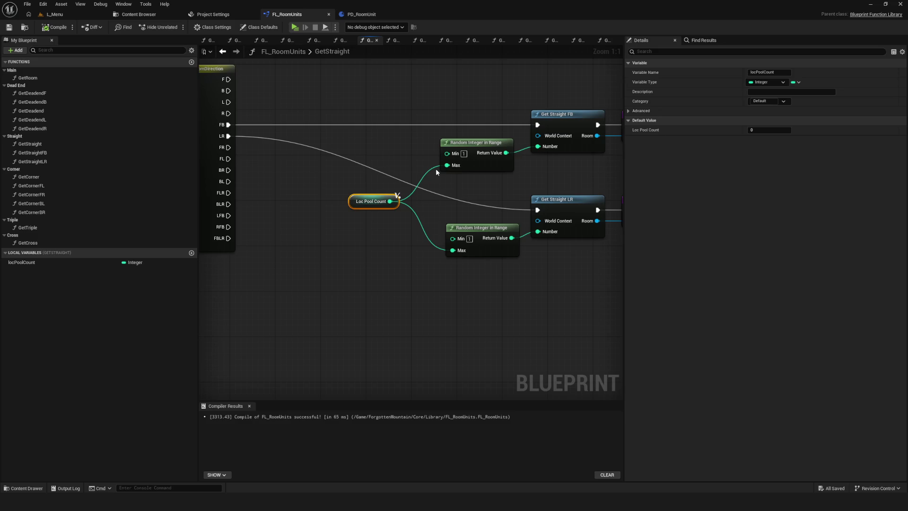
drag(422, 146, 368, 170)
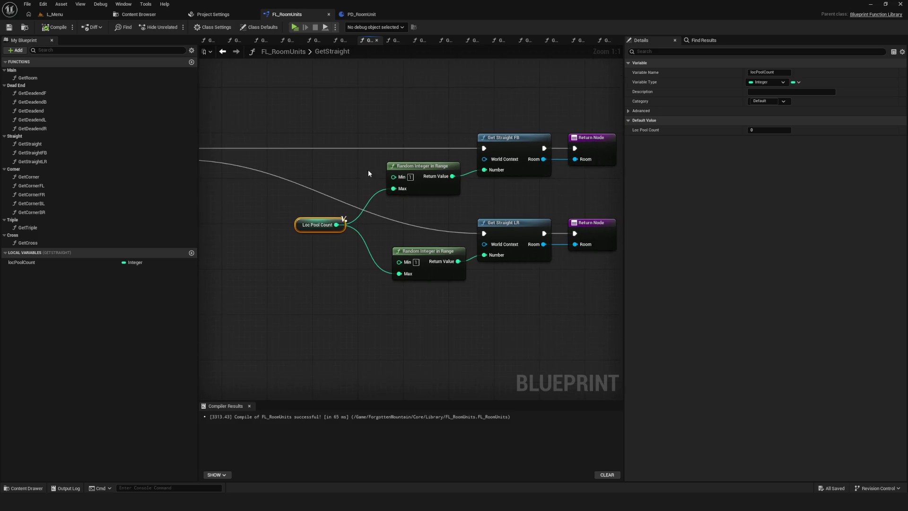
scroll(402, 210, down, 7)
scroll(411, 222, up, 5)
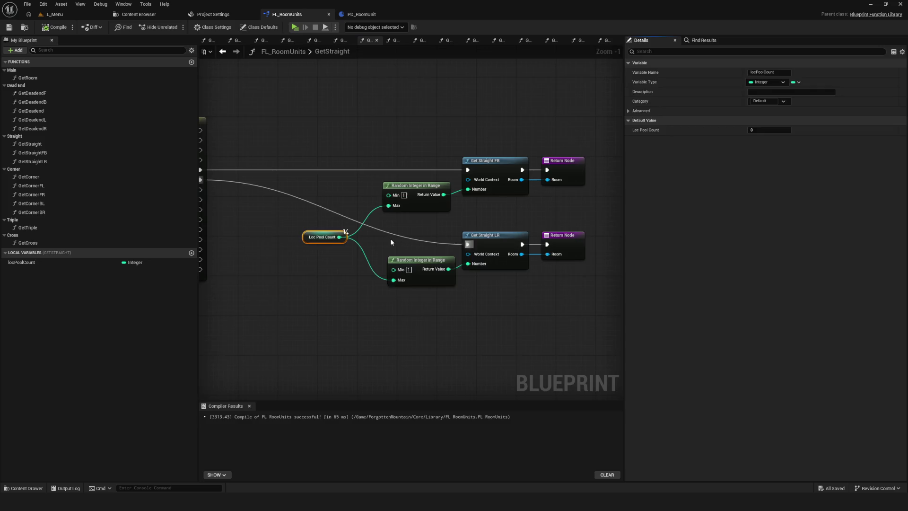
scroll(416, 232, up, 1)
mouse_move(434, 225)
mouse_down()
mouse_move(366, 211)
mouse_move(428, 204)
mouse_move(436, 186)
mouse_up()
scroll(436, 185, down, 5)
scroll(379, 198, up, 6)
drag(298, 135, 426, 345)
drag(399, 178, 377, 178)
mouse_move(381, 266)
mouse_down()
mouse_move(439, 262)
mouse_move(440, 254)
mouse_move(261, 246)
mouse_move(400, 245)
mouse_up()
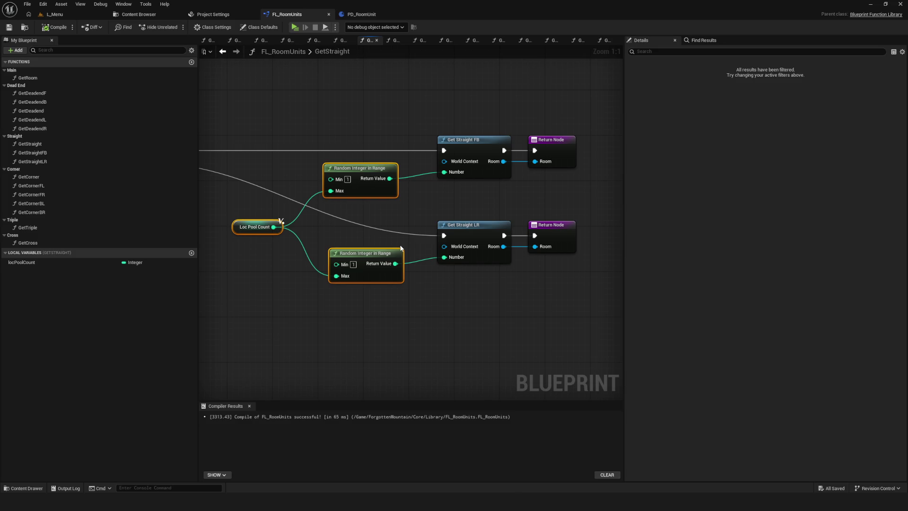
double_click(52, 174)
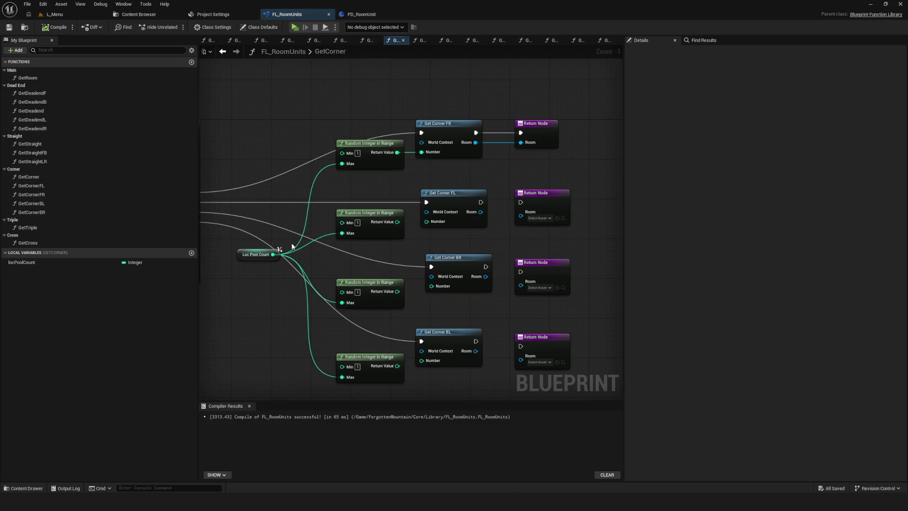
Set GetCorner's locPoolCount local variable default value to 2.
drag(291, 243, 421, 226)
drag(396, 284, 397, 283)
drag(396, 284, 399, 233)
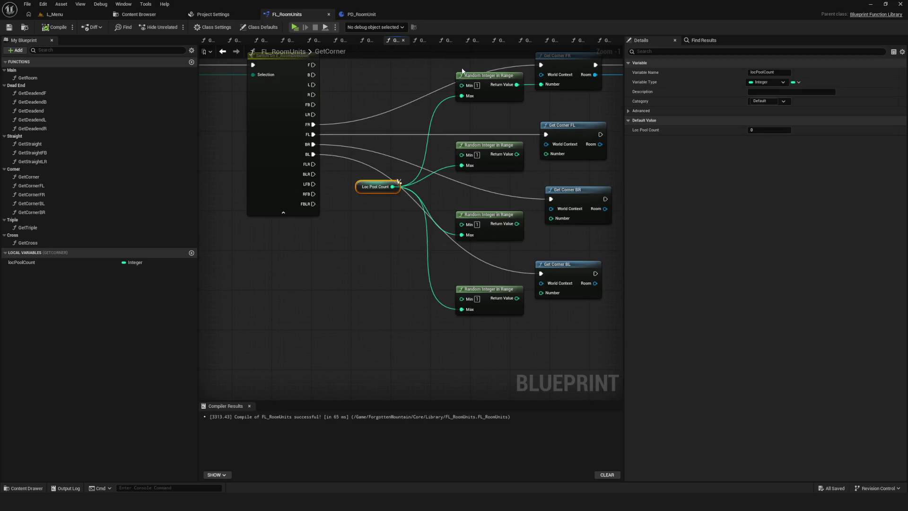
drag(414, 274, 407, 294)
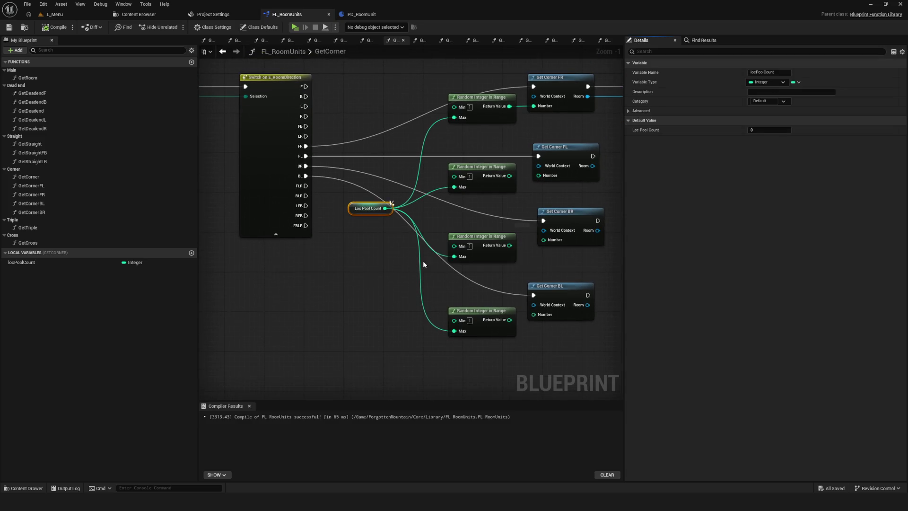
click(20, 263)
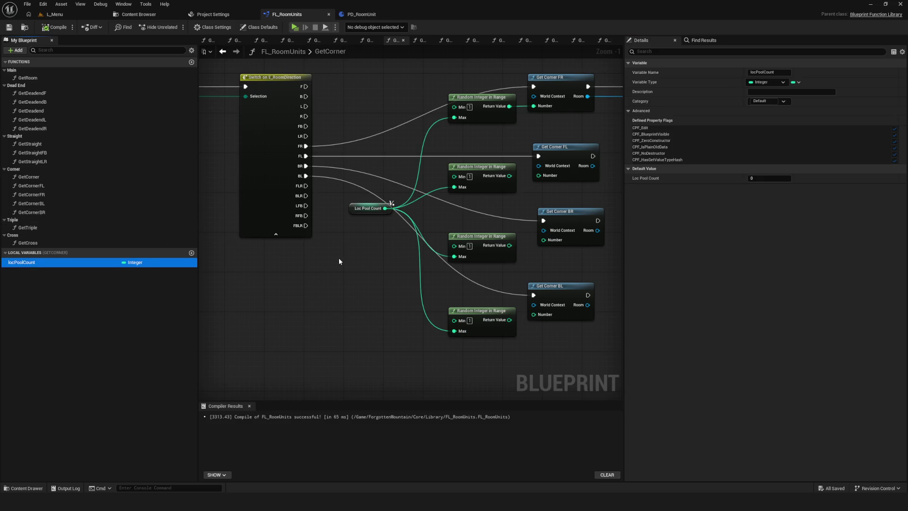
click(769, 178)
text(2)
key(Return)
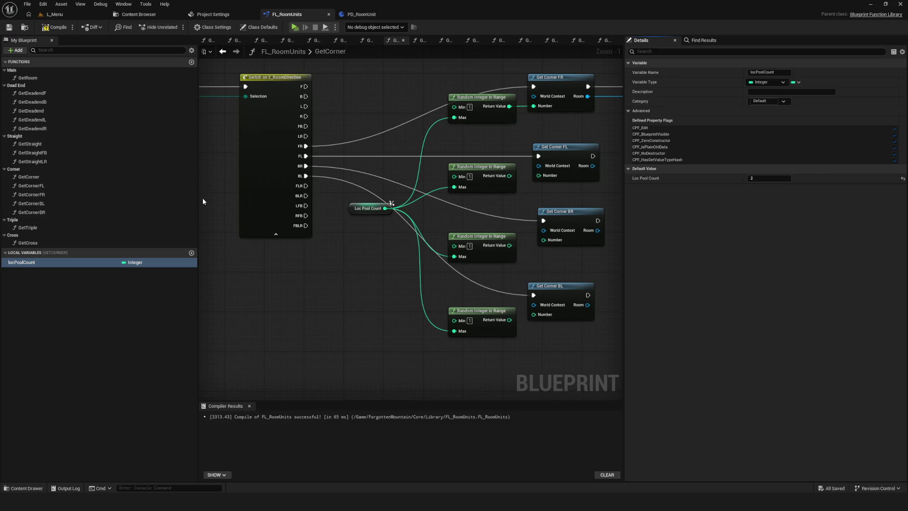
Collapse and re-expand the Straight category and select GetStraight, keeping its name unchanged.
double_click(37, 137)
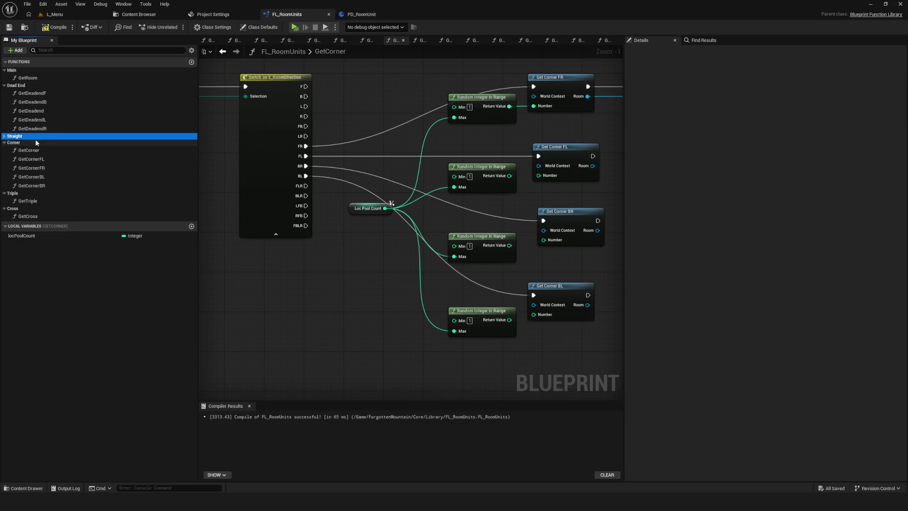
double_click(28, 136)
click(32, 144)
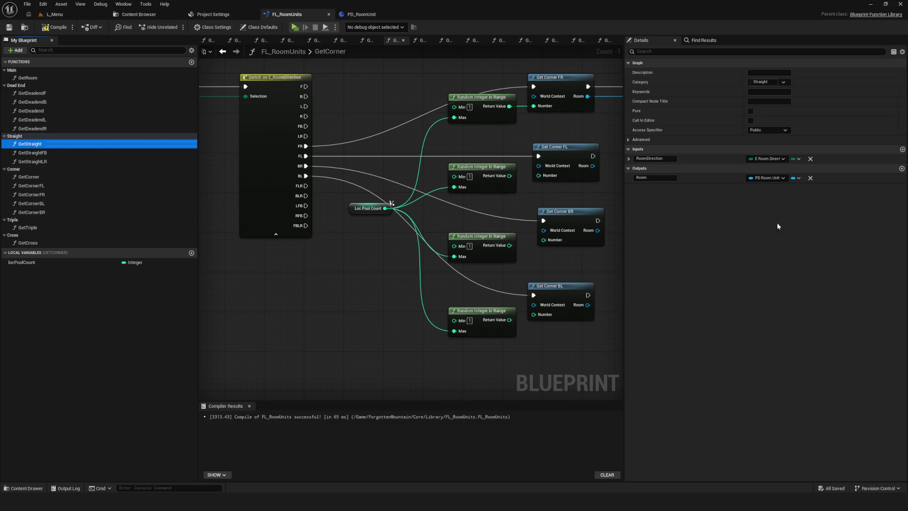
key(F2)
key(Escape)
Inspect locPoolCount's default value and open the GetStraight graph.
click(42, 262)
click(763, 177)
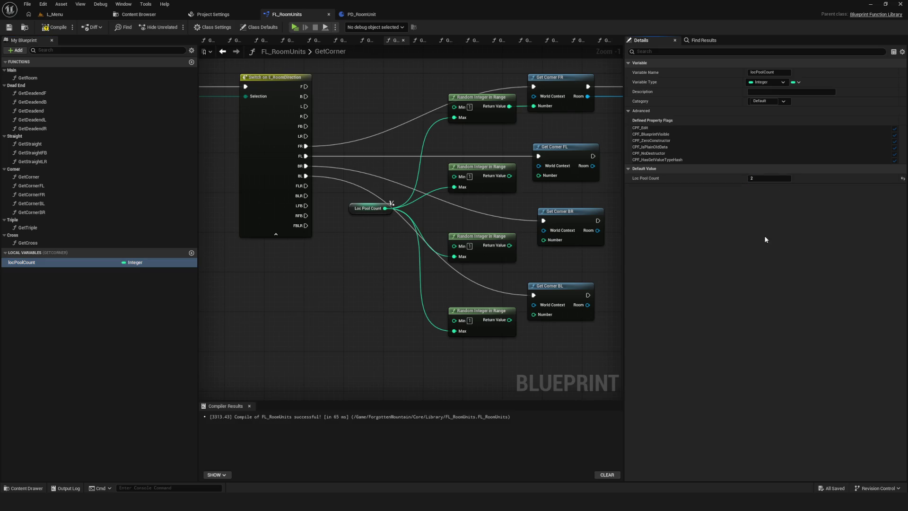
double_click(30, 144)
double_click(30, 111)
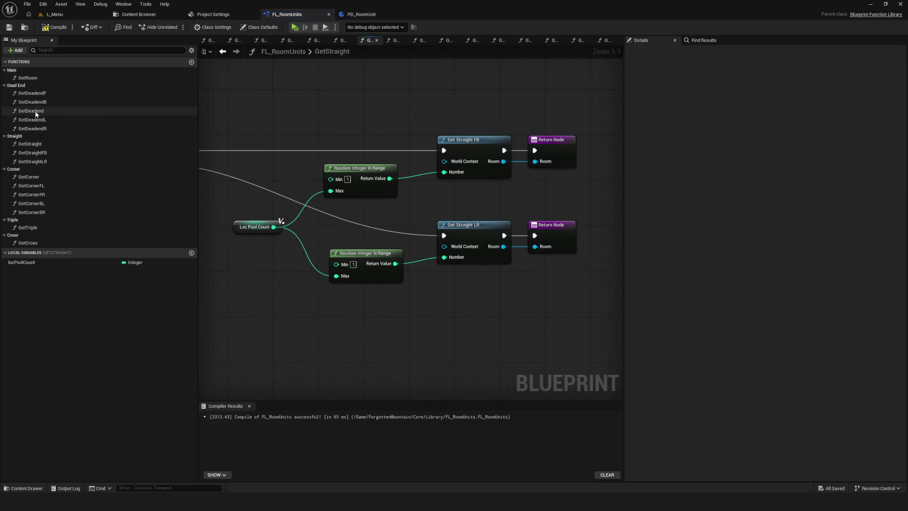
Set GetDeadend's locPoolCount default to 2, then compile and save FL_RoomUnits.
click(35, 263)
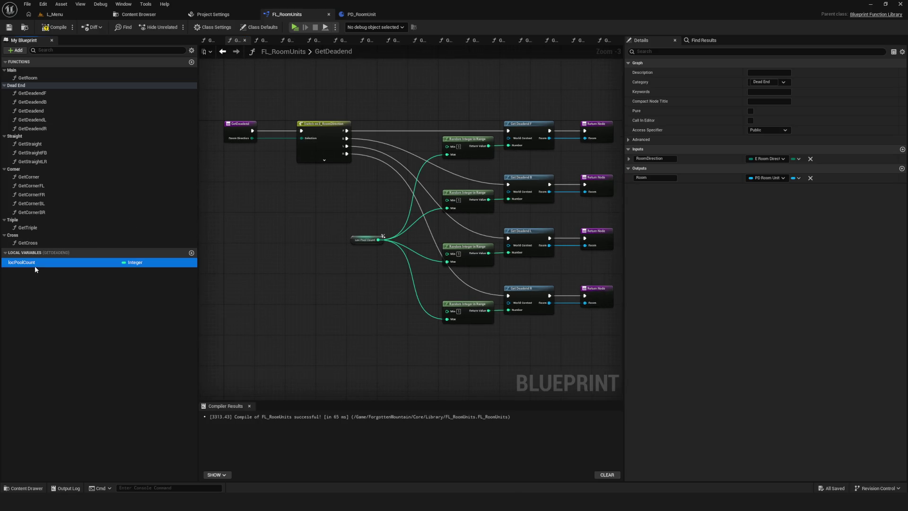
click(763, 178)
text(2)
key(Return)
click(56, 27)
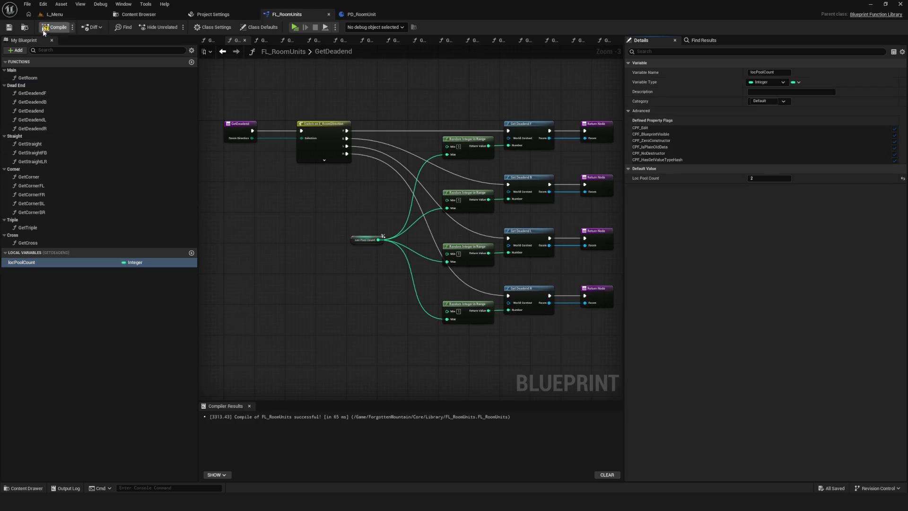
click(9, 27)
Move the Loc Pool Count node up and right and save the function library.
scroll(406, 231, down, 8)
scroll(355, 257, up, 5)
scroll(369, 267, down, 1)
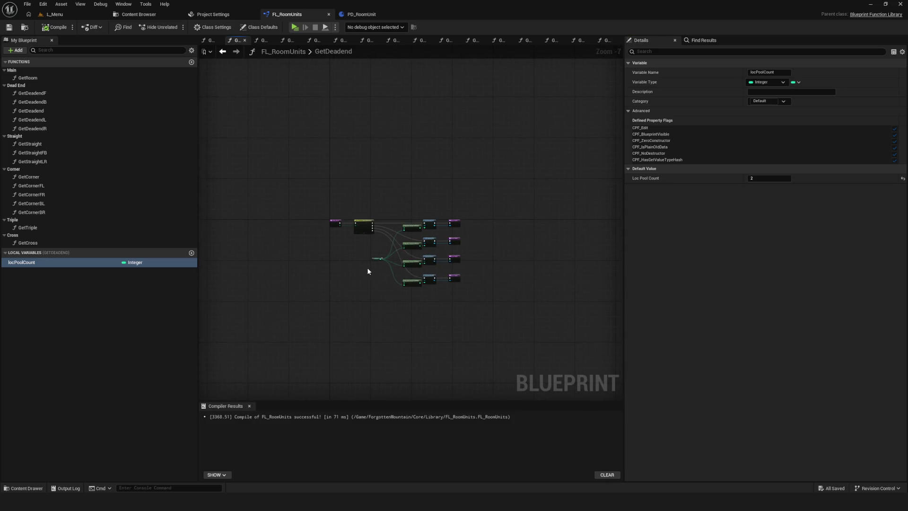
scroll(367, 267, up, 6)
click(318, 256)
drag(319, 256, 331, 236)
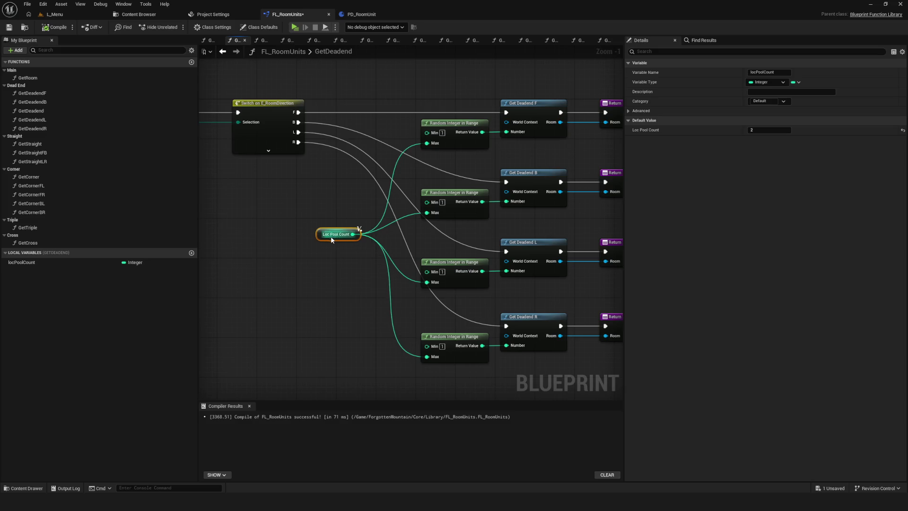
scroll(384, 254, down, 6)
scroll(402, 246, up, 2)
key(ctrl+s)
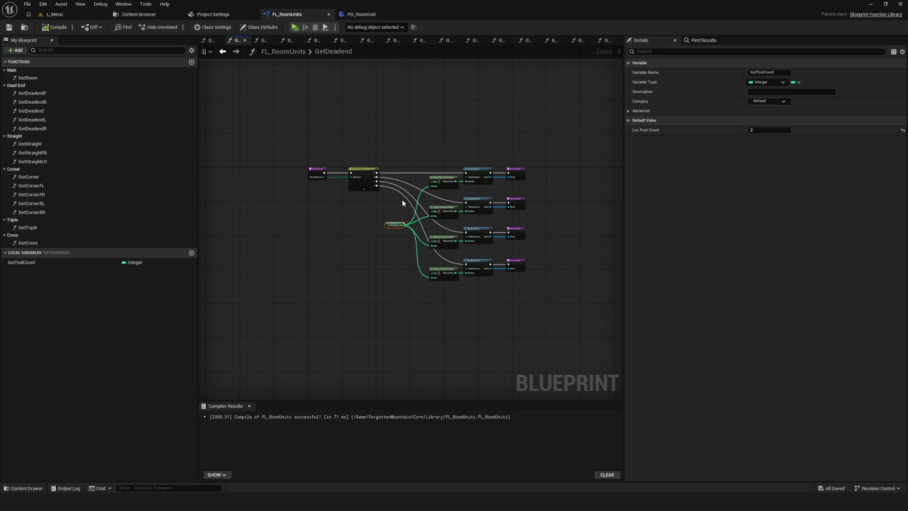
Nudge the Loc Pool Count node into its final position and save again.
scroll(402, 200, up, 4)
scroll(334, 232, down, 4)
scroll(334, 232, up, 3)
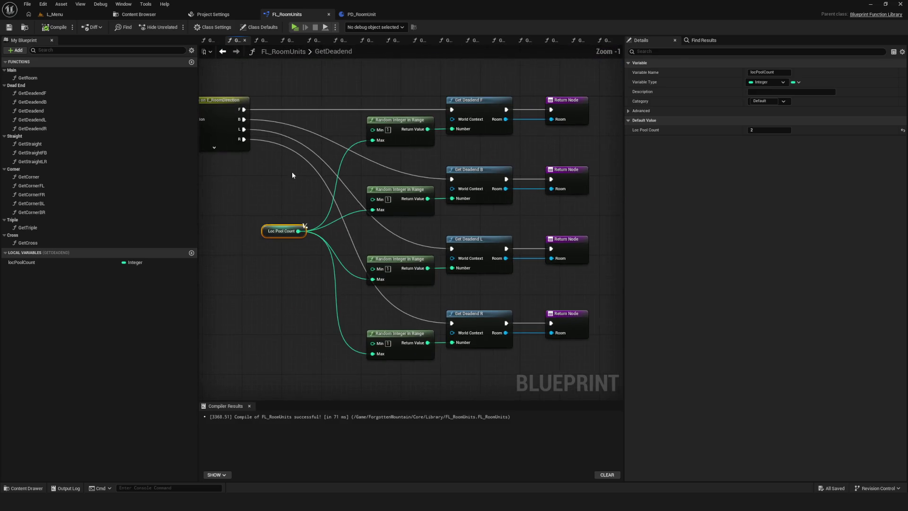
scroll(341, 185, up, 1)
drag(297, 215, 301, 202)
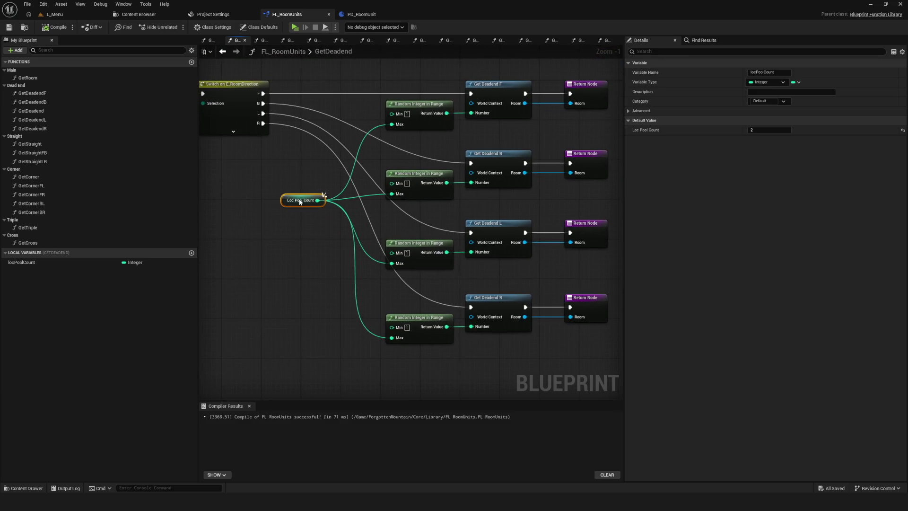
mouse_move(410, 309)
mouse_down()
mouse_move(313, 220)
mouse_move(422, 282)
mouse_move(429, 322)
mouse_up()
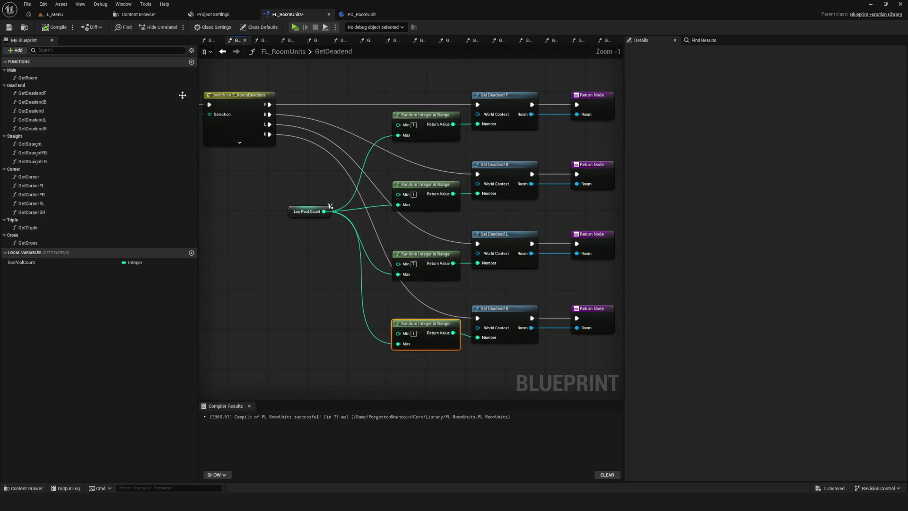
click(10, 27)
scroll(309, 298, down, 5)
scroll(370, 235, up, 3)
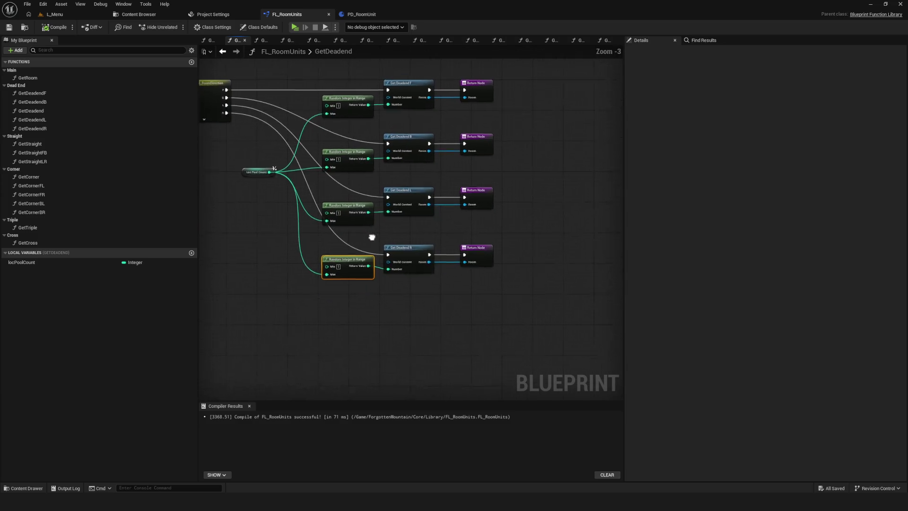
drag(358, 198, 432, 189)
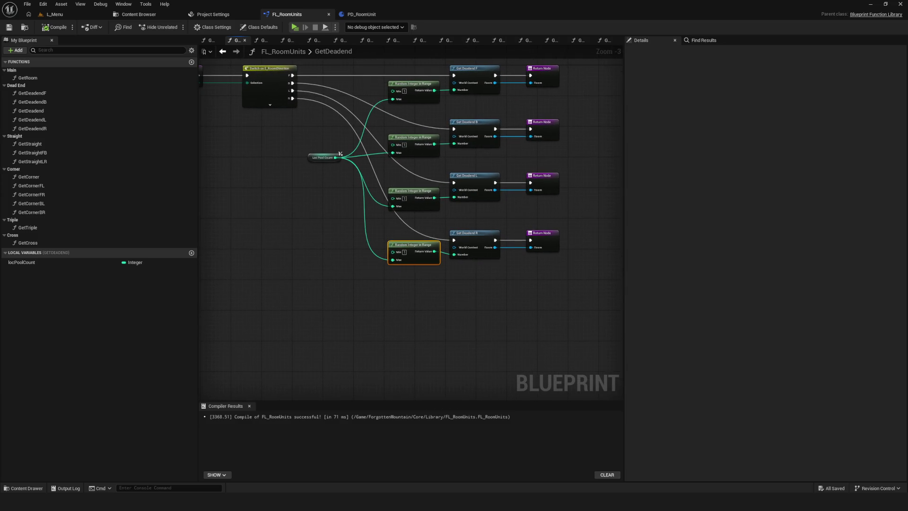